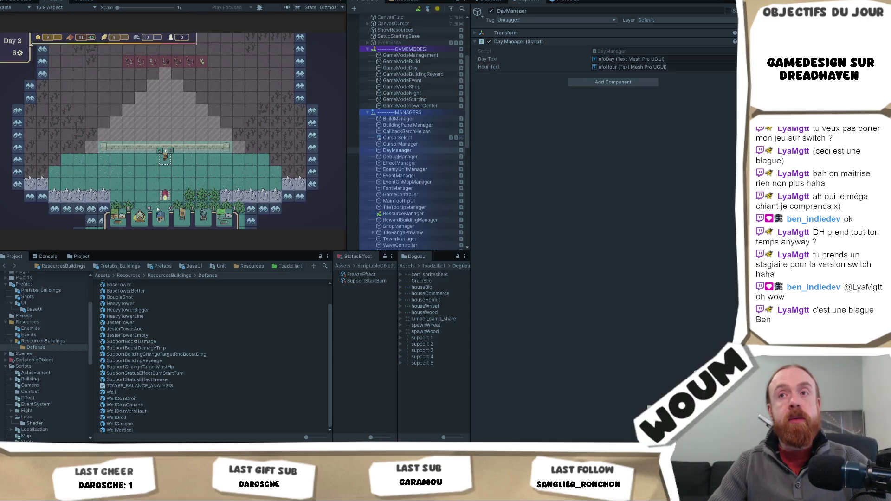
- List the ResourcesBuildings folder's building prefabs and select the WoodCampCoop prefab
scroll(162, 152, up, 2)
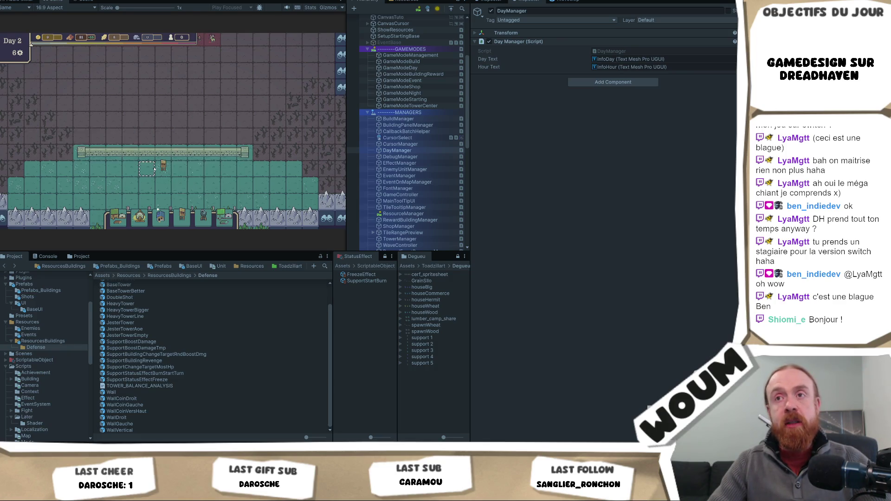
mouse_move(163, 167)
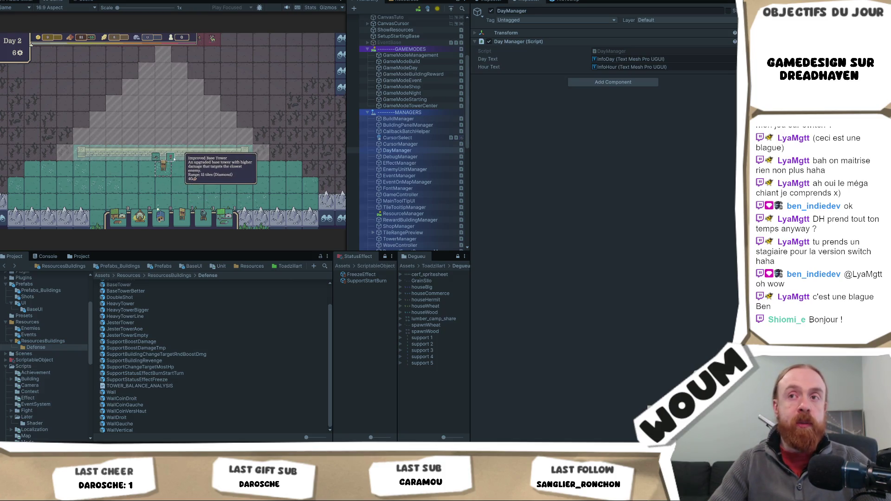
mouse_move(184, 222)
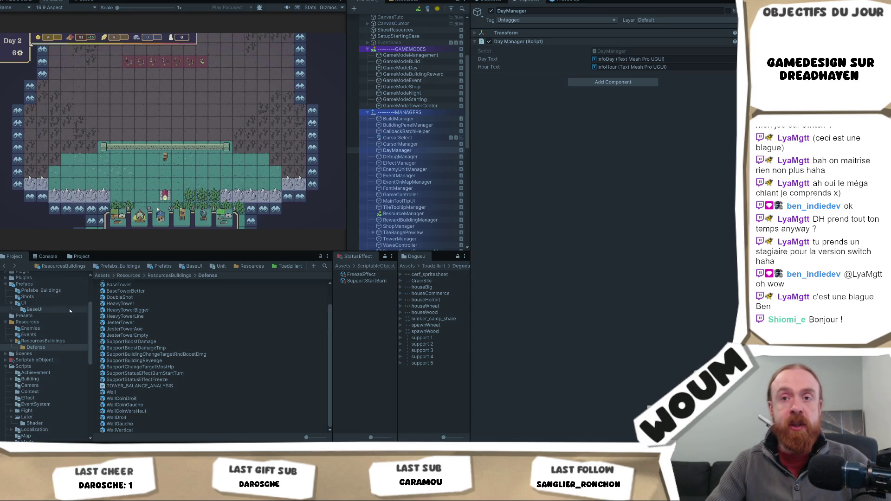
click(68, 266)
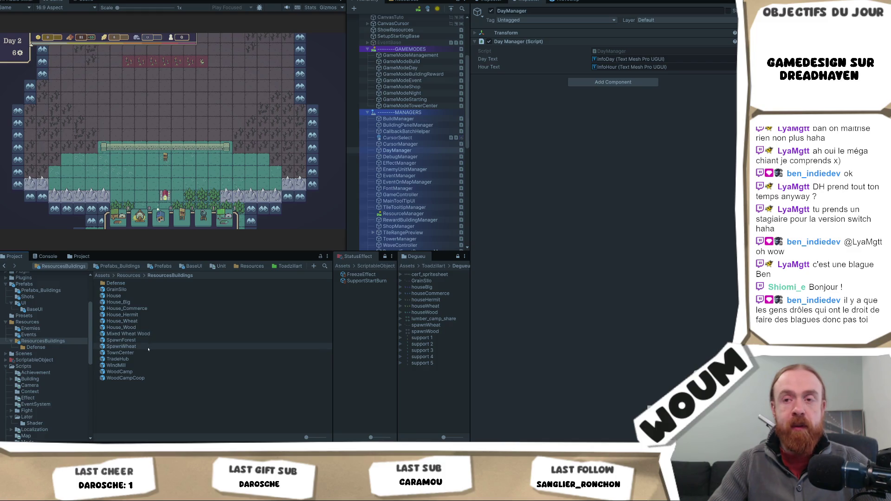
click(148, 380)
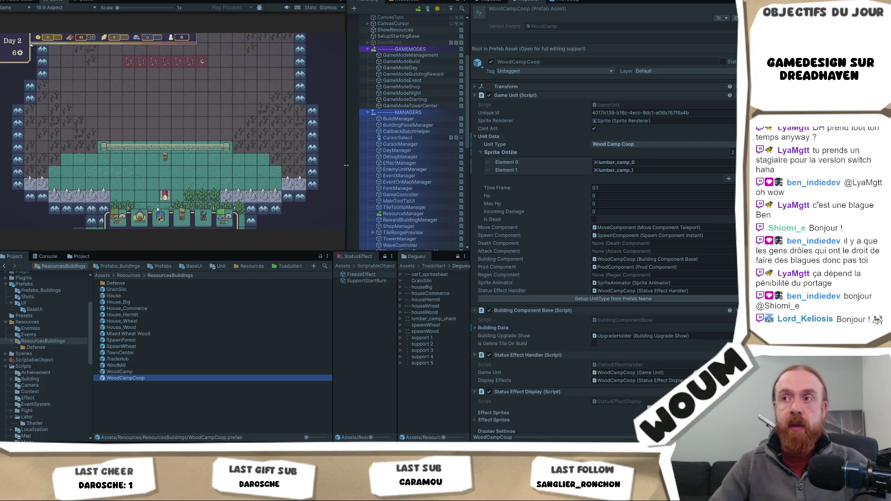
- Widen the Game view slightly and reselect WoodCampCoop to show it in the Inspector
mouse_move(349, 164)
mouse_down()
mouse_move(364, 170)
mouse_move(349, 170)
mouse_up()
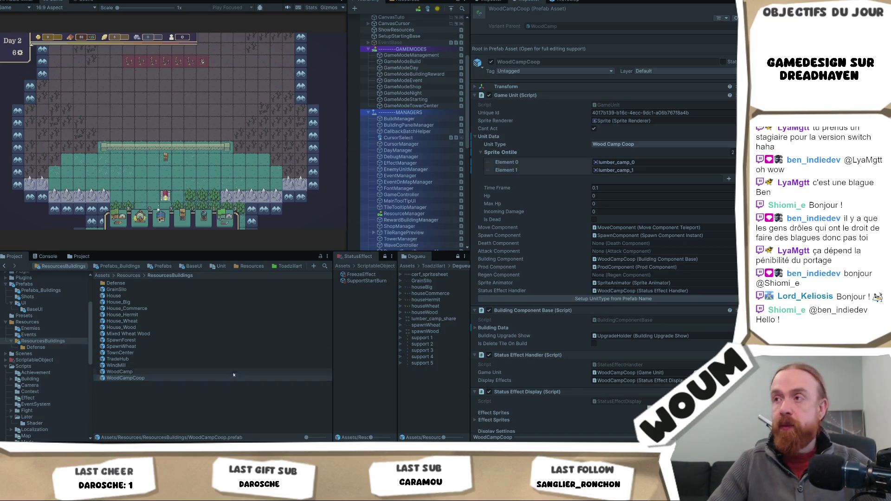
scroll(598, 294, down, 3)
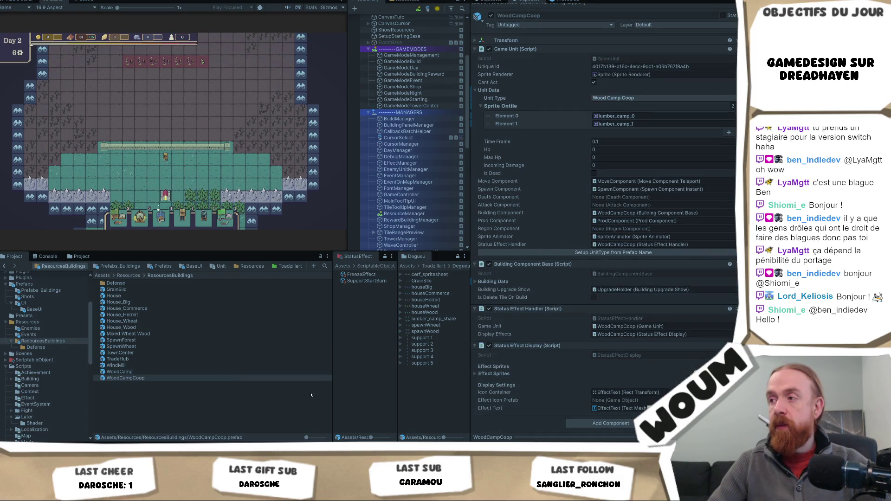
click(255, 378)
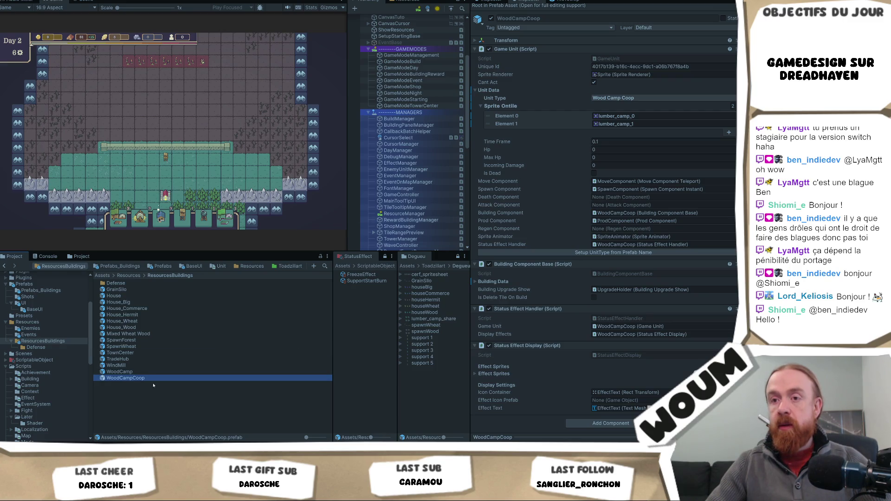
scroll(582, 310, up, 2)
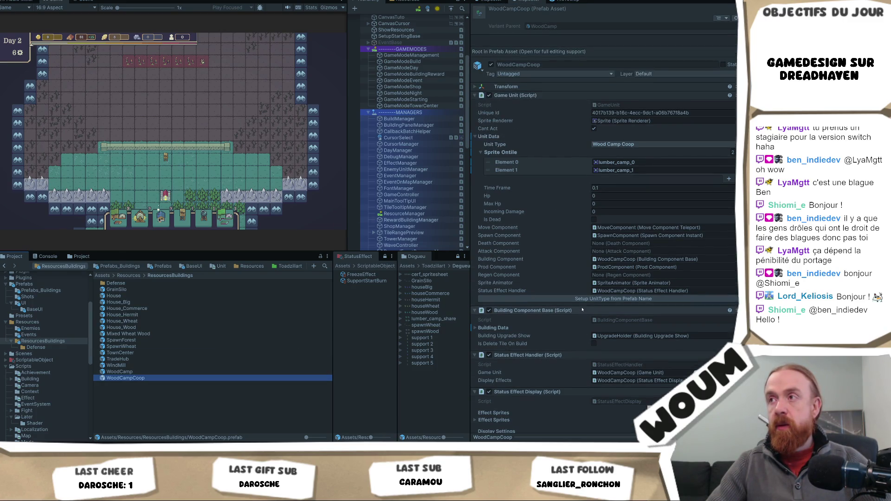
- Open WoodCampCoop in Prefab Mode, check its BuildingProduce part, then return to the root object
double_click(140, 379)
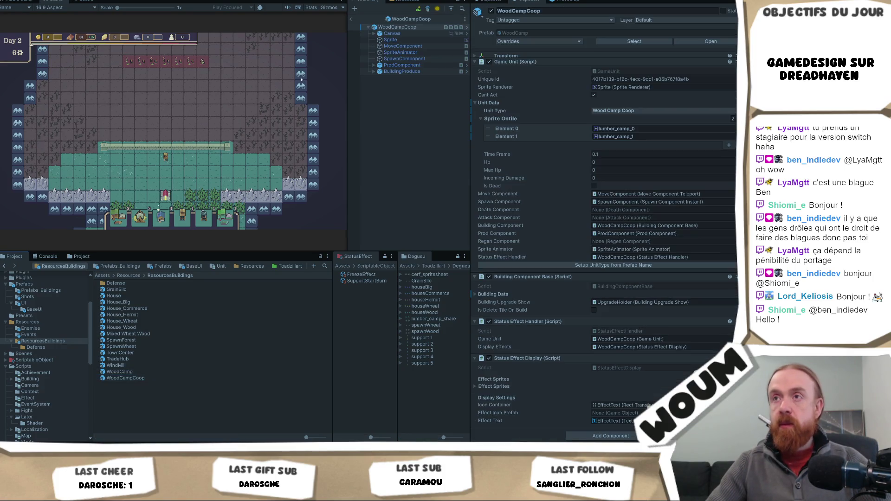
click(410, 71)
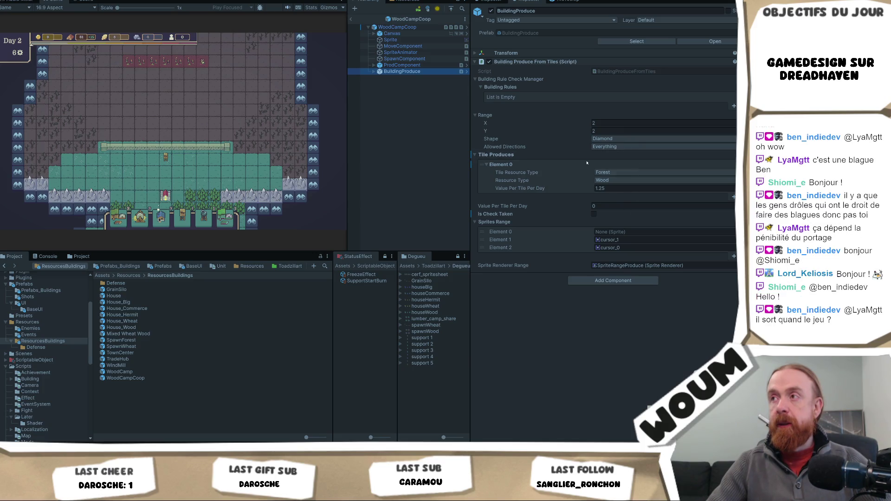
click(409, 27)
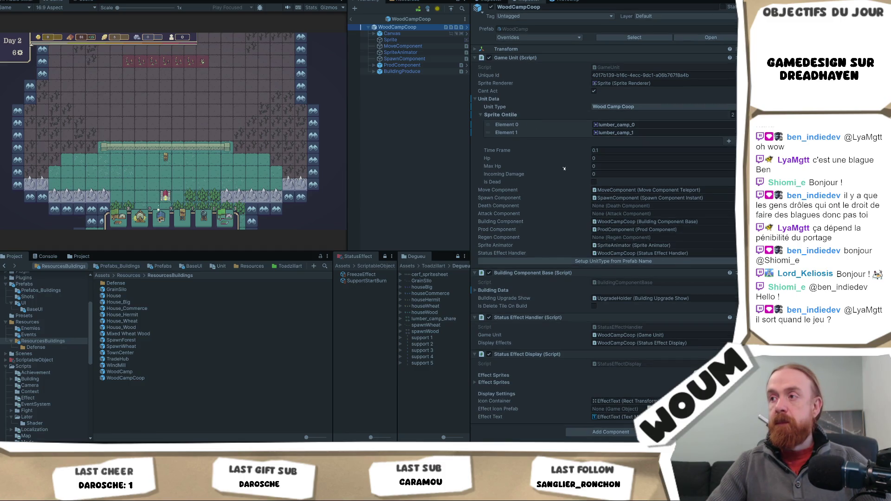
- Expand Building Data to the 30 Wood cost and start typing a new amount
click(495, 290)
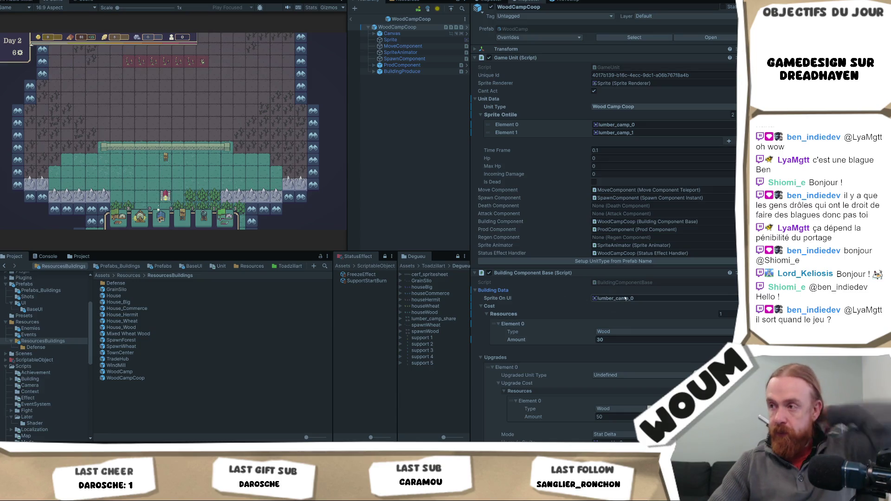
scroll(596, 288, down, 2)
scroll(604, 267, down, 2)
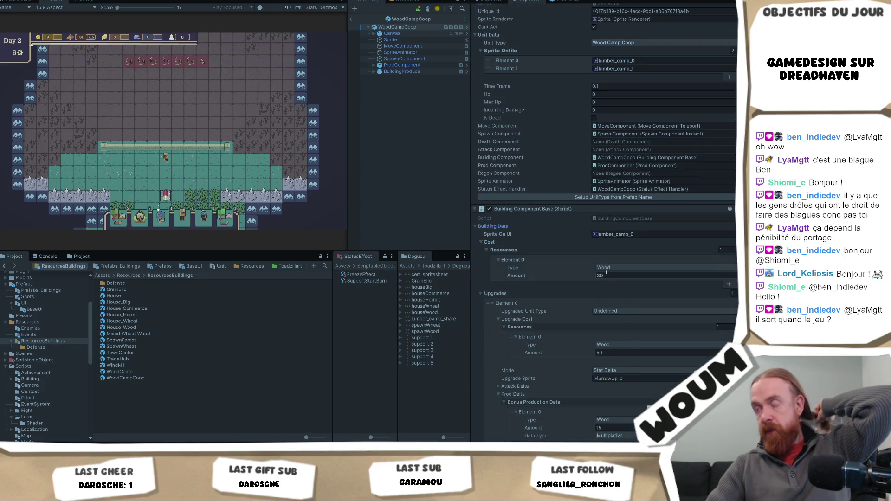
click(612, 276)
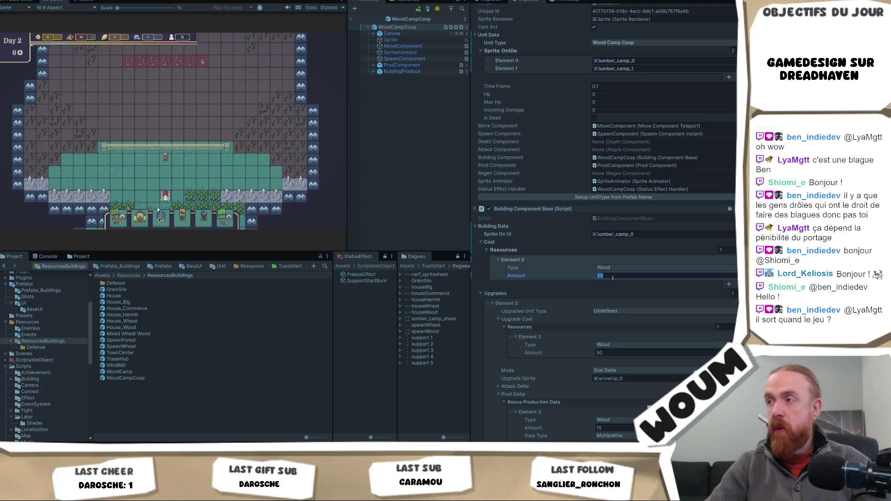
text(7)
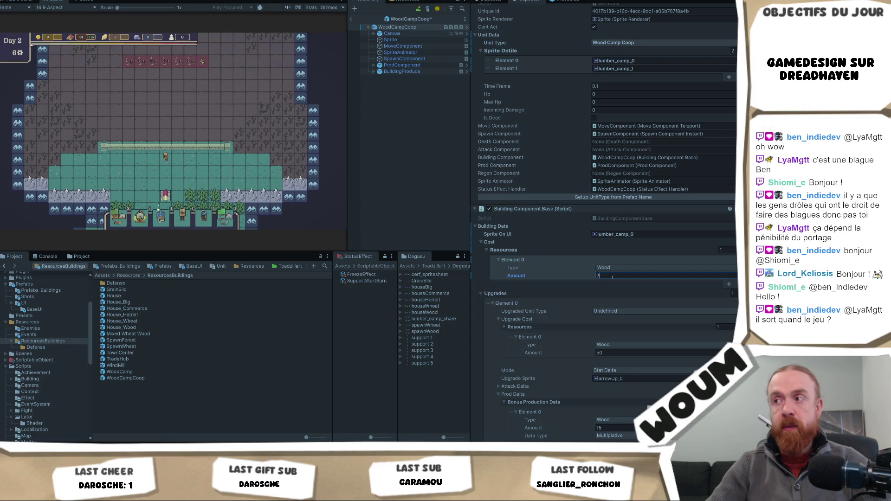
- Finish entering 75 as the Element 0 wood cost amount and save the prefab
text(5)
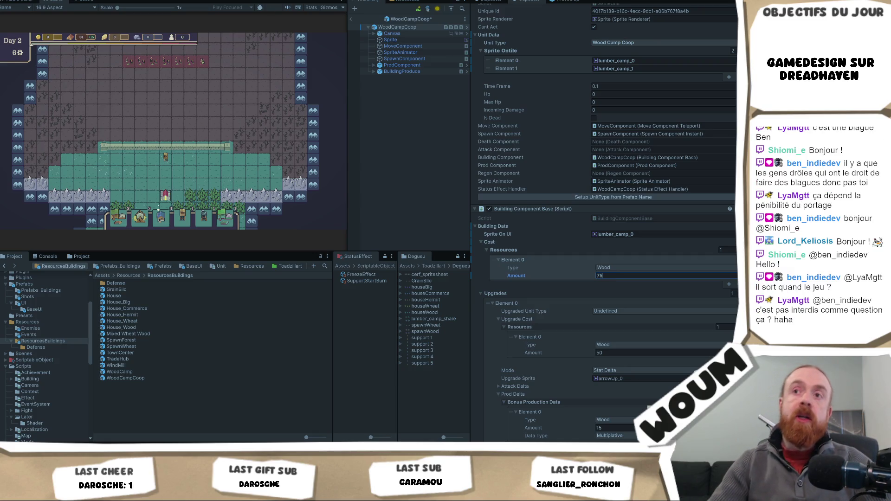
key(Return)
key(ctrl+s)
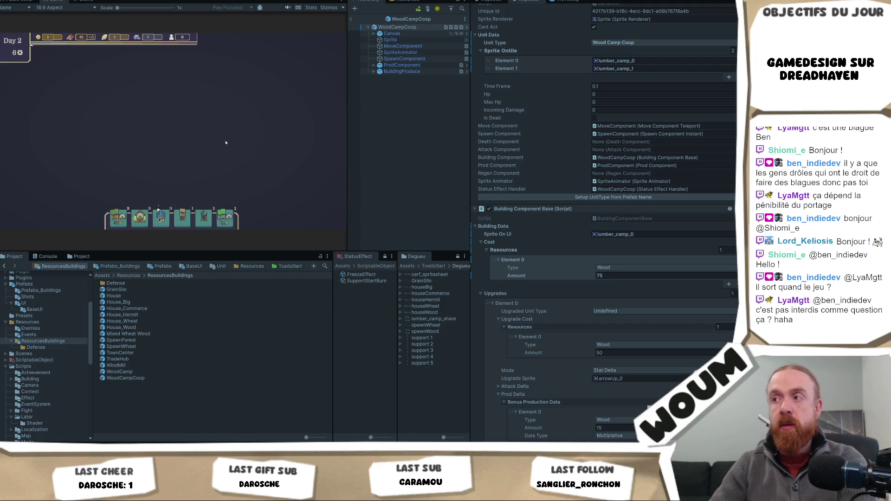
- Exit Prefab Mode to the main scene, start Play mode, and switch to Visual Studio
mouse_move(156, 217)
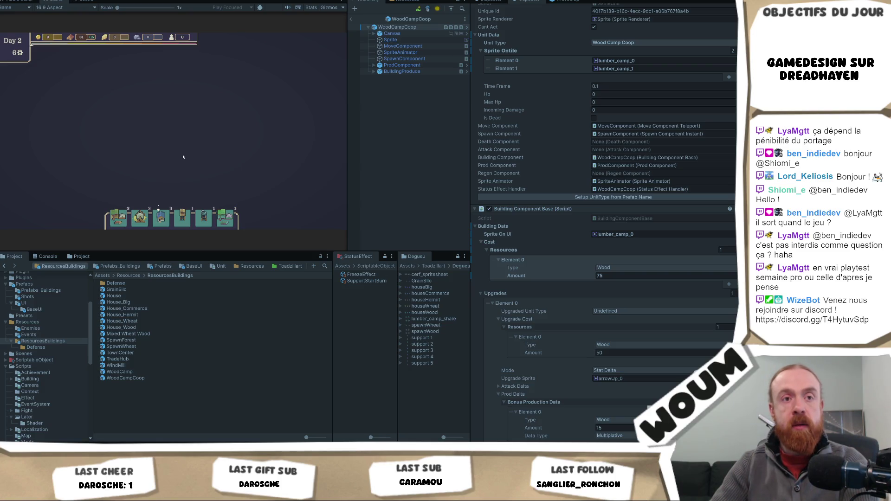
click(351, 19)
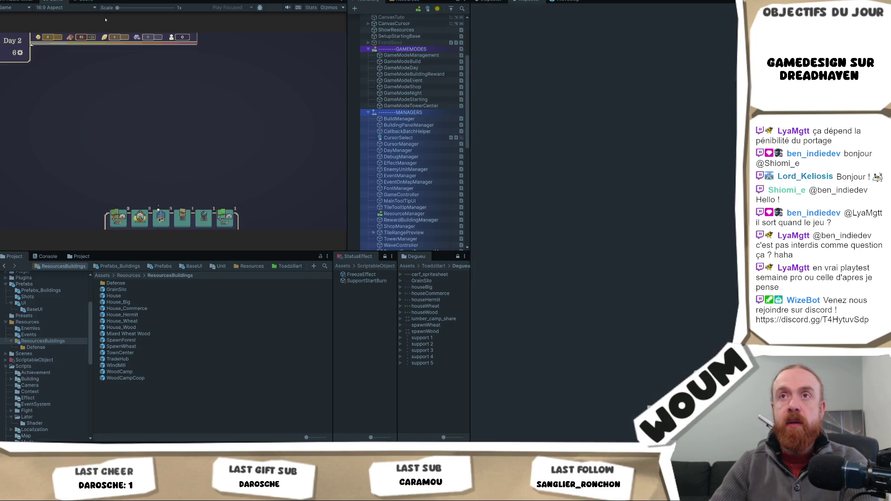
key(ctrl+p)
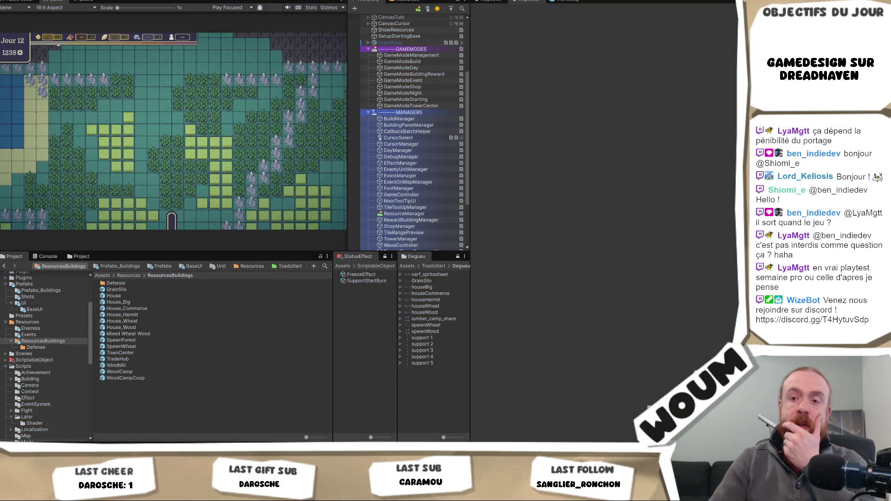
key(alt+Tab)
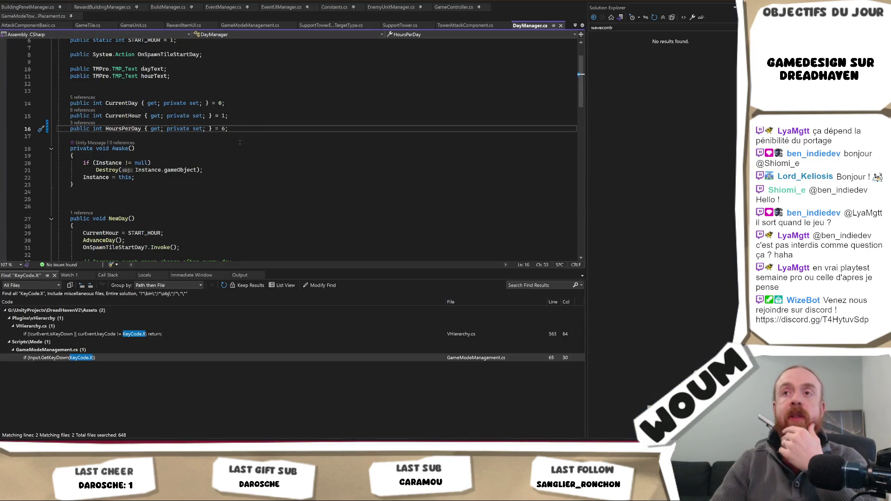
- Switch from DayManager.cs to Constants.cs, then on to GameTile.cs
key(ctrl+Tab)
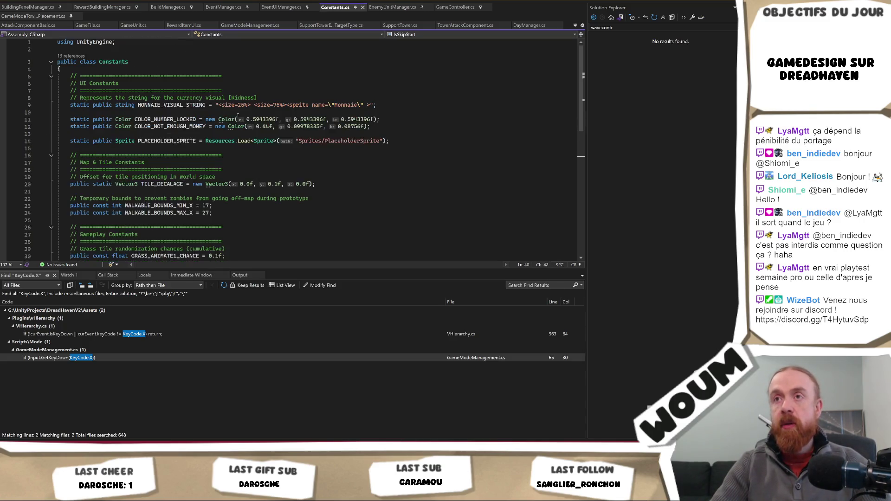
scroll(302, 134, down, 6)
scroll(302, 135, up, 4)
scroll(301, 135, up, 2)
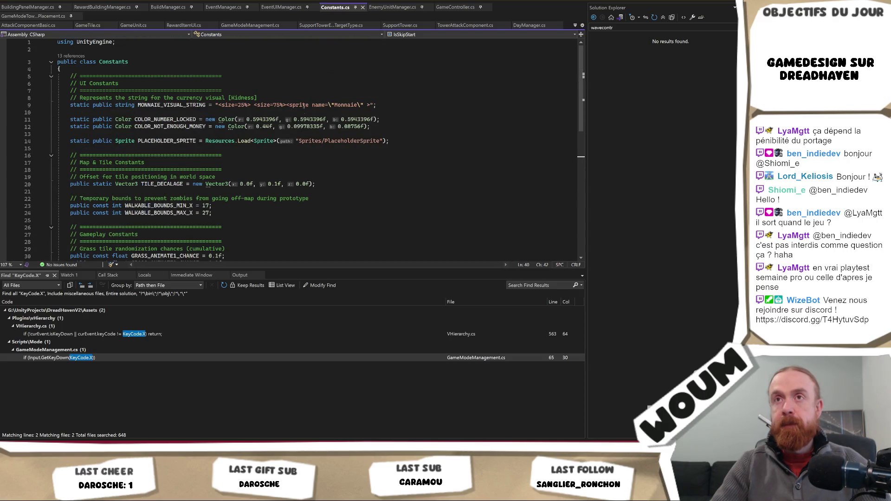
key(ctrl+minus)
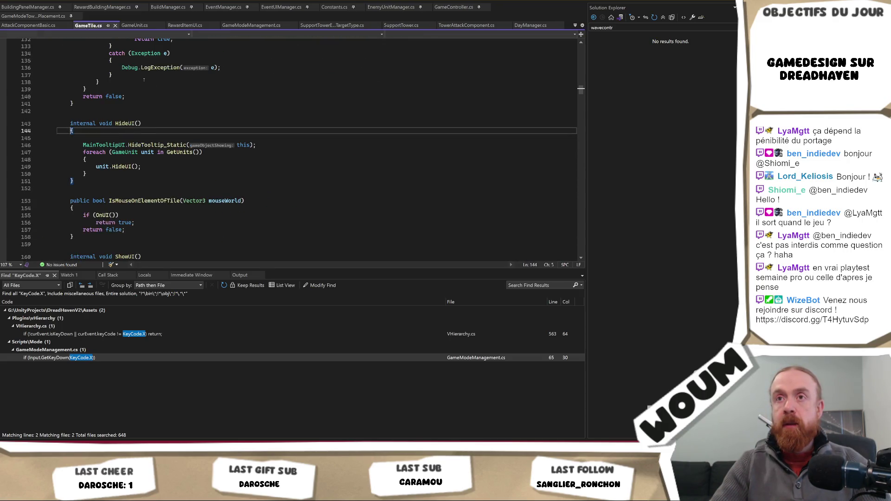
scroll(227, 131, up, 3)
- Search the code for "onclick"
key(ctrl+f)
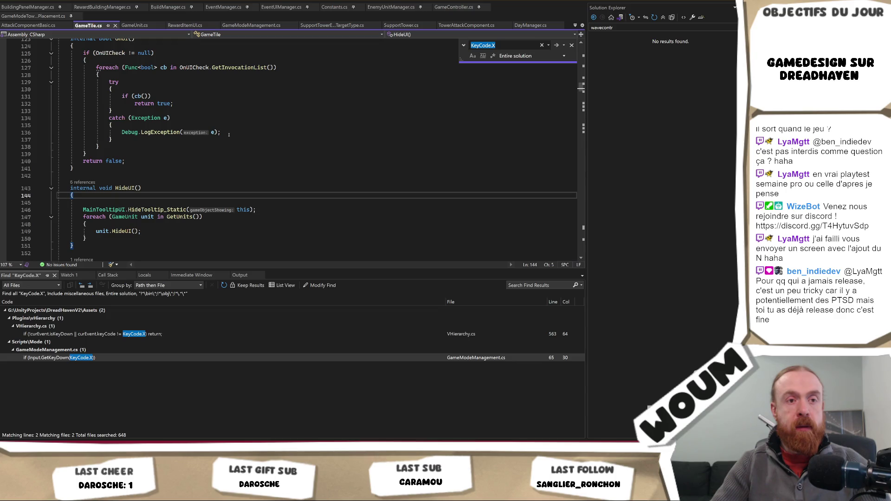
scroll(231, 134, down, 2)
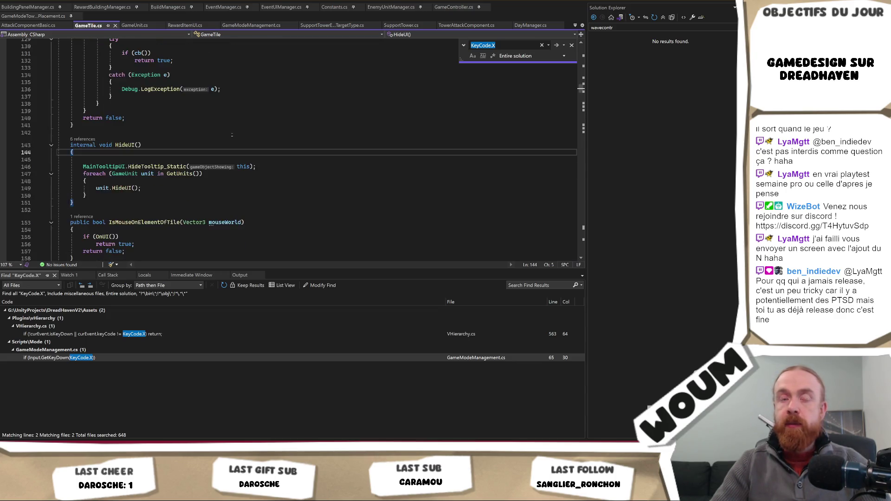
scroll(231, 135, up, 4)
text(onclick)
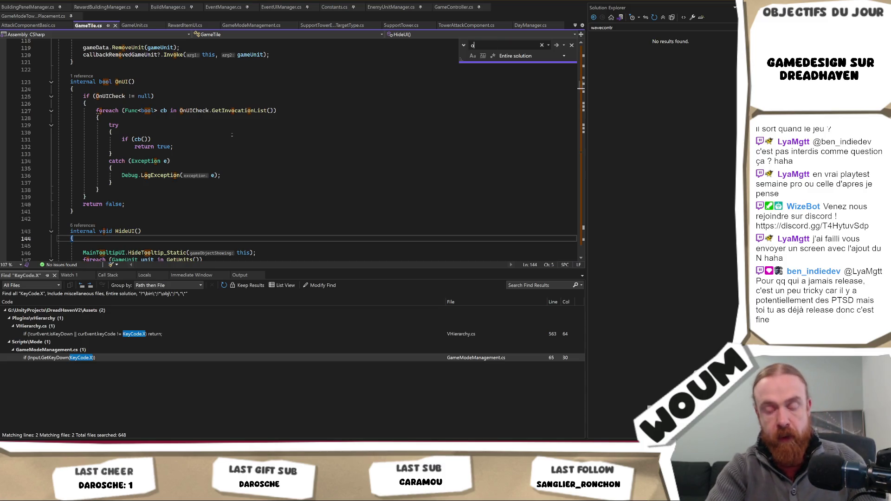
key(ctrl+a)
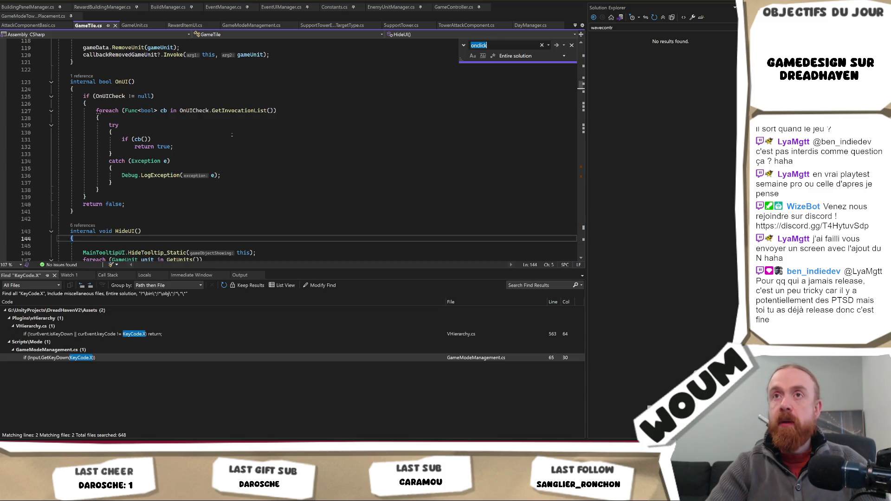
scroll(180, 129, up, 6)
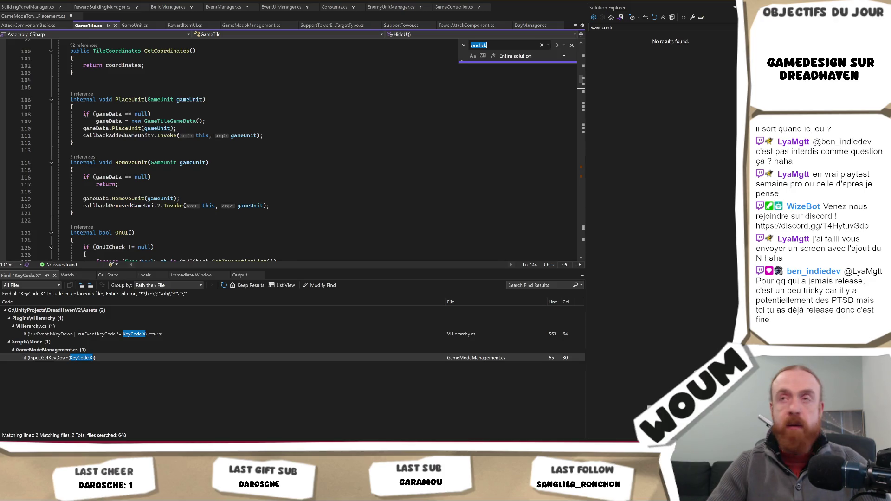
scroll(178, 134, up, 6)
scroll(177, 133, up, 9)
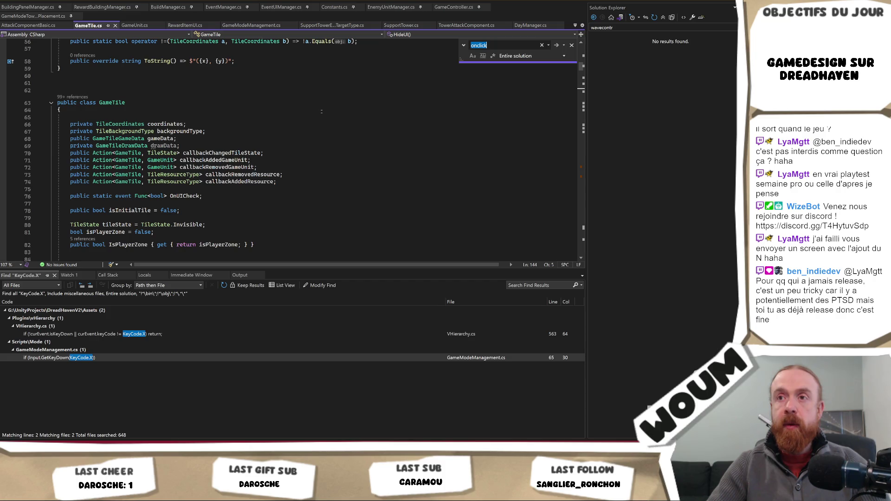
scroll(321, 111, down, 3)
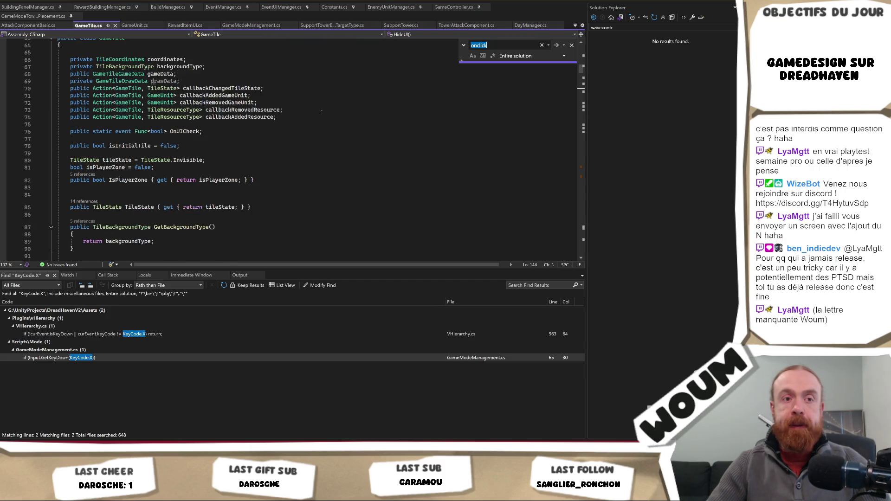
click(316, 111)
click(307, 133)
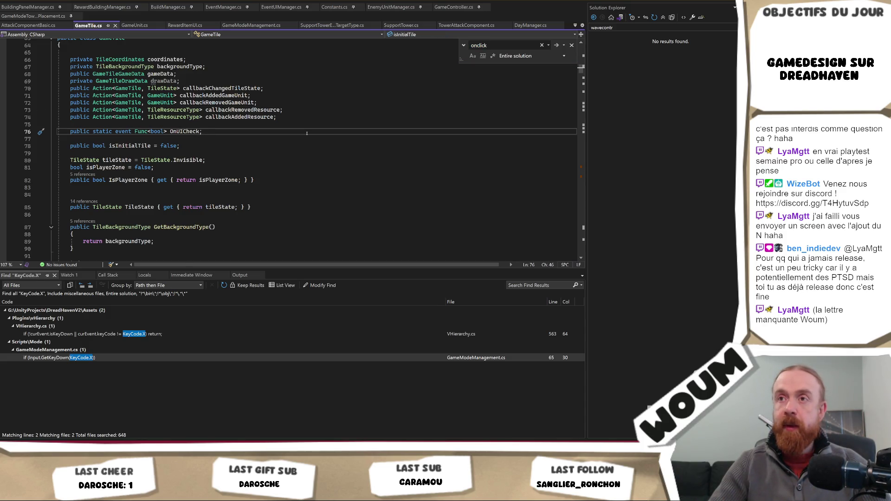
scroll(307, 134, down, 5)
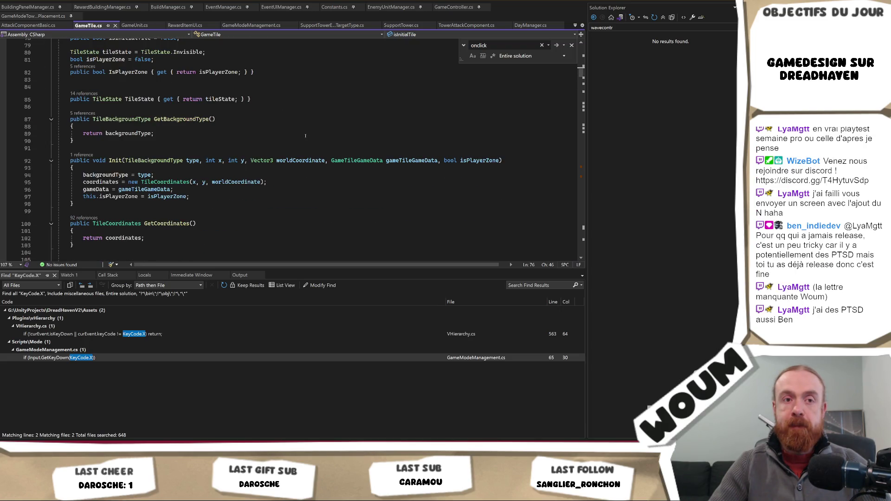
scroll(304, 138, down, 15)
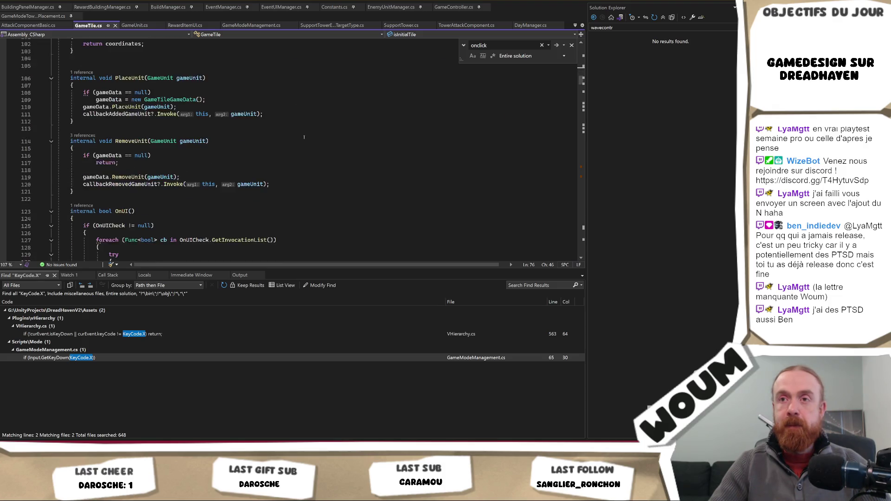
scroll(304, 137, down, 13)
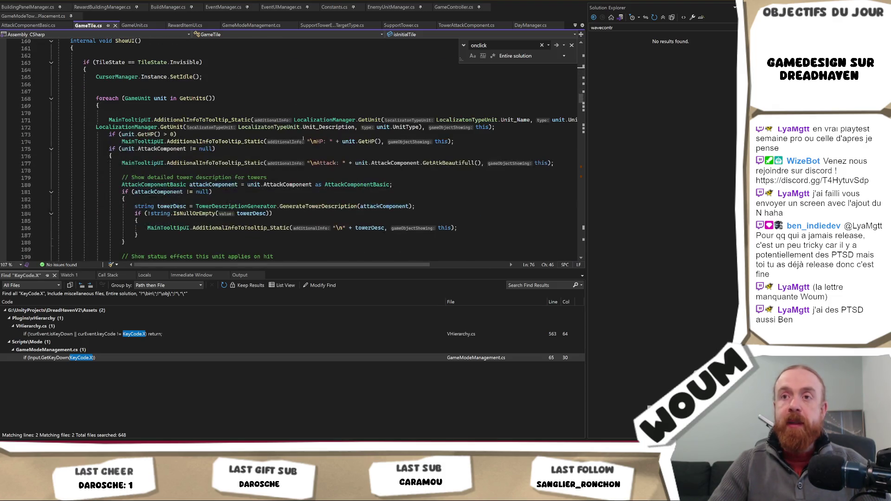
scroll(302, 141, down, 10)
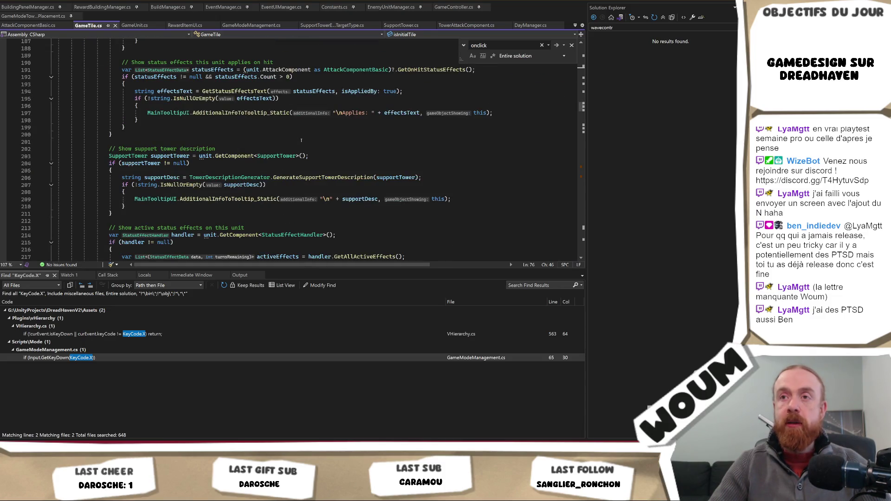
scroll(297, 146, down, 6)
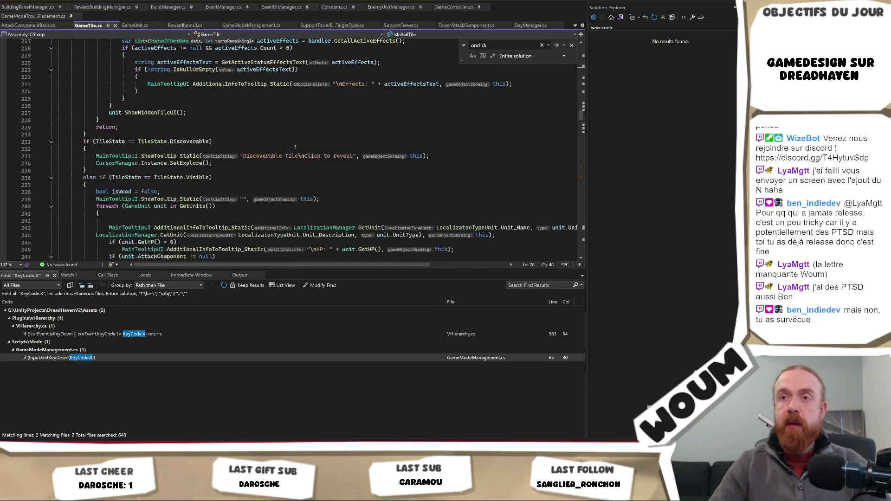
scroll(295, 147, down, 14)
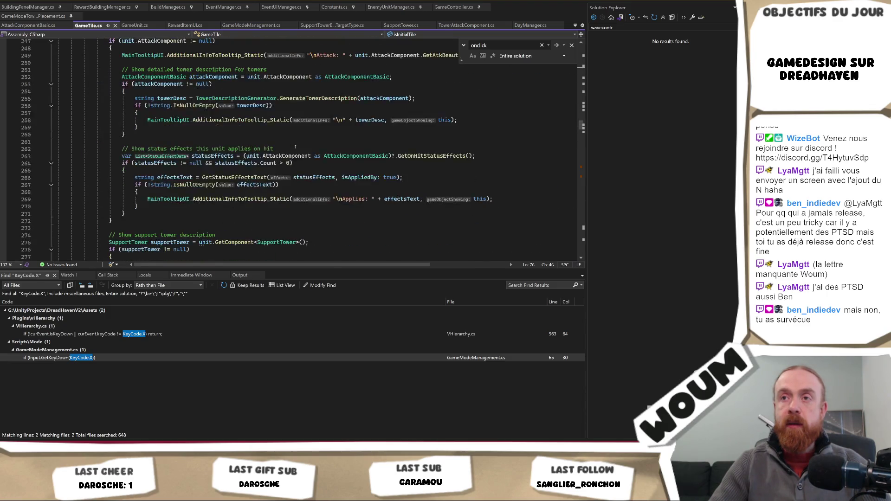
scroll(295, 148, down, 13)
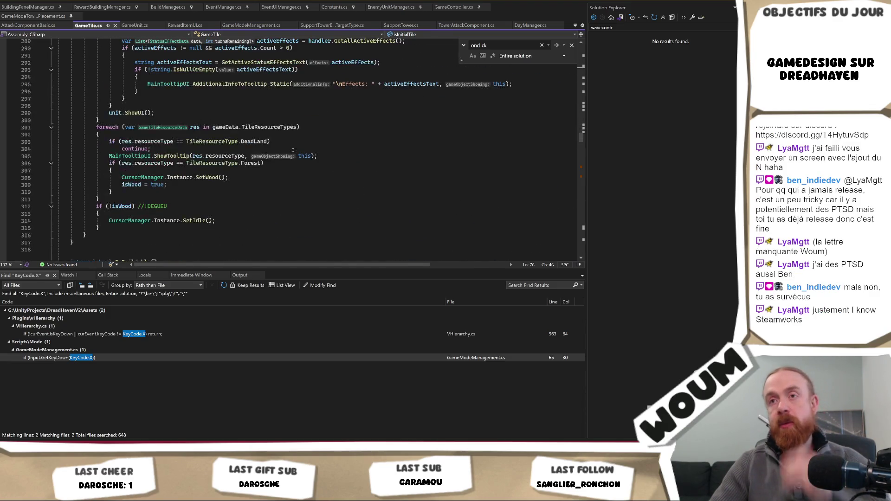
scroll(293, 150, down, 2)
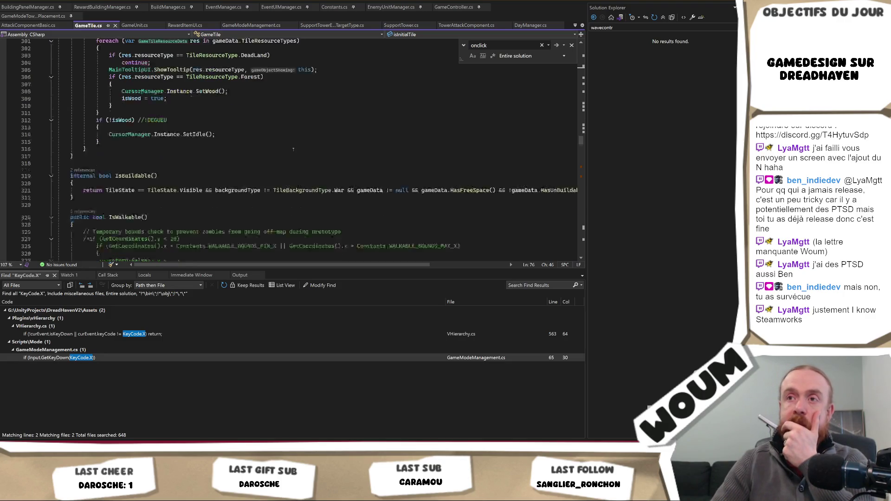
scroll(293, 149, down, 6)
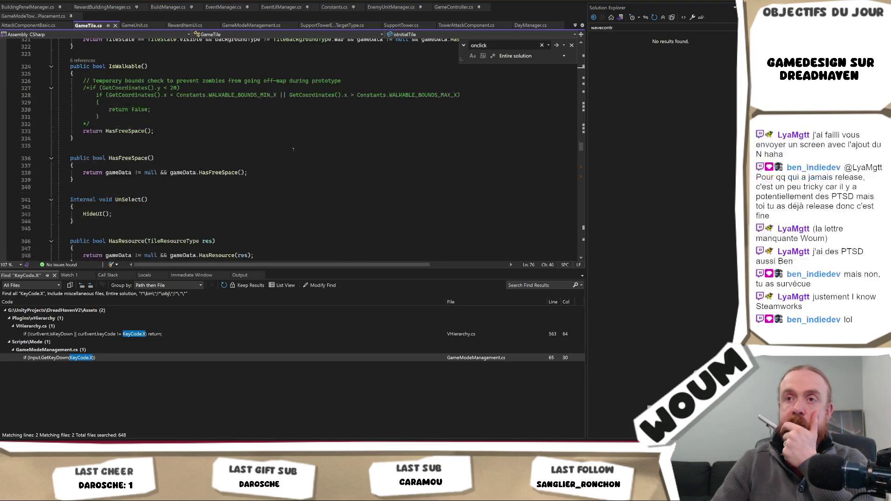
scroll(293, 149, down, 3)
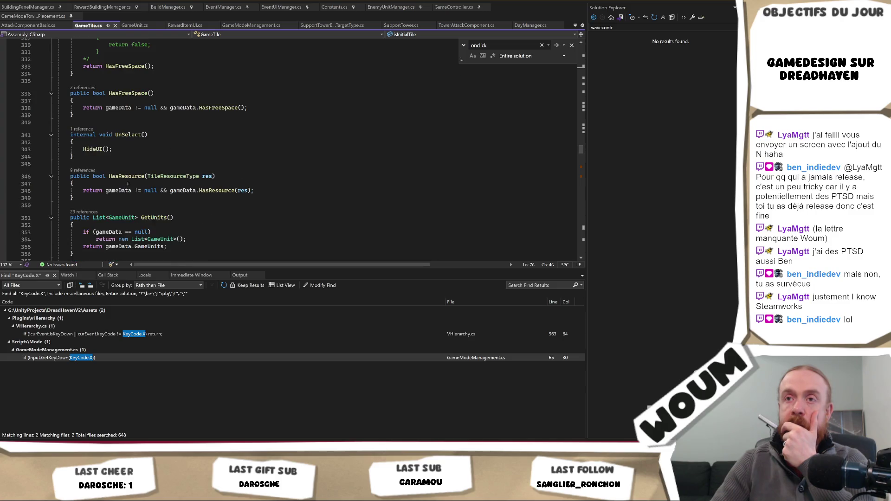
right_click(133, 175)
- Find all HasResource references and open the BuildingProduceFromTiles and GameModeManagement line 57 uses
click(158, 243)
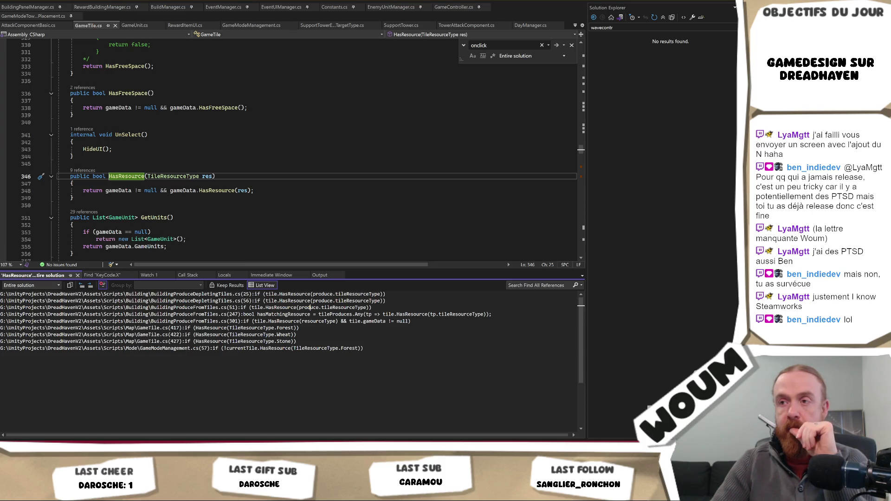
double_click(310, 307)
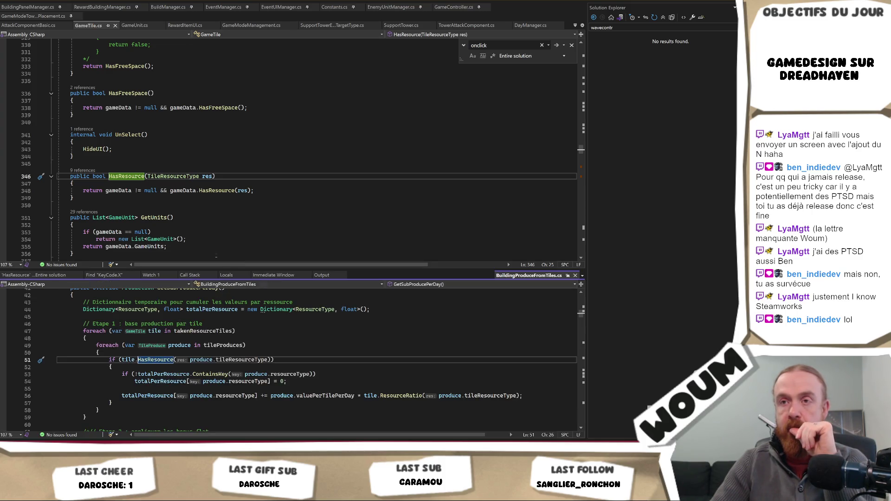
right_click(125, 176)
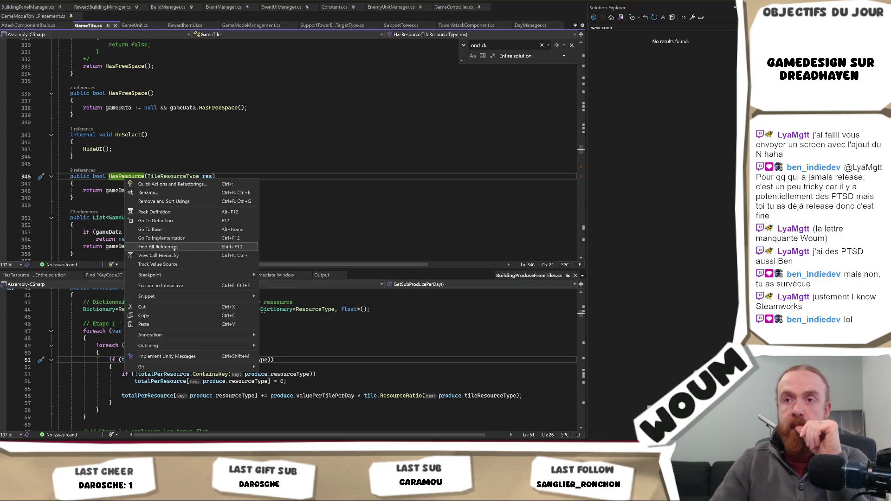
click(175, 243)
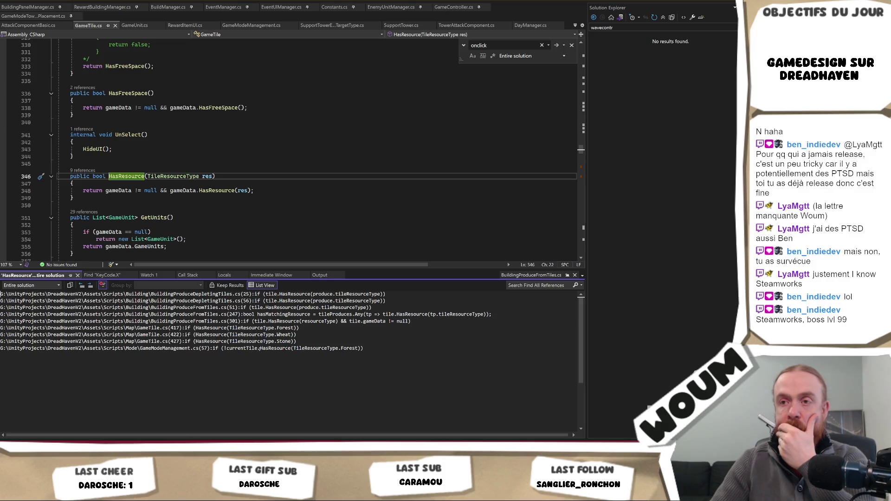
double_click(259, 348)
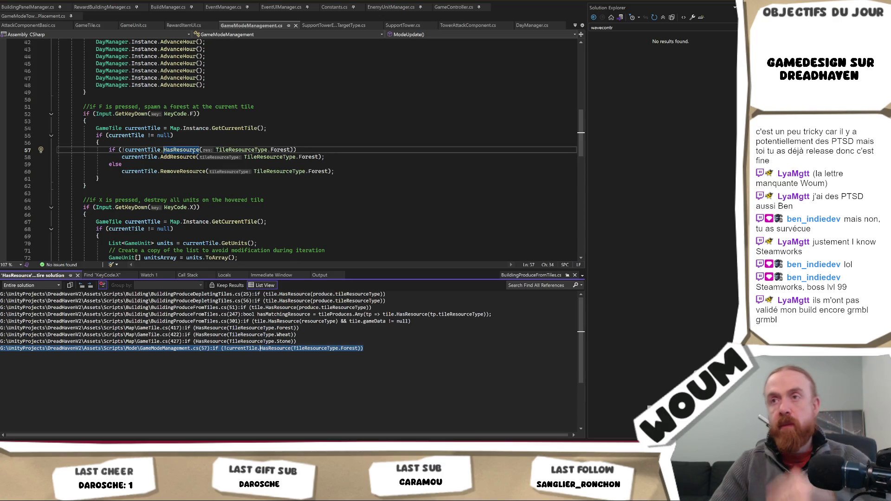
- Find all references to Forest and open GameTile.cs line 417 at the 10 wood amount
click(278, 150)
right_click(278, 150)
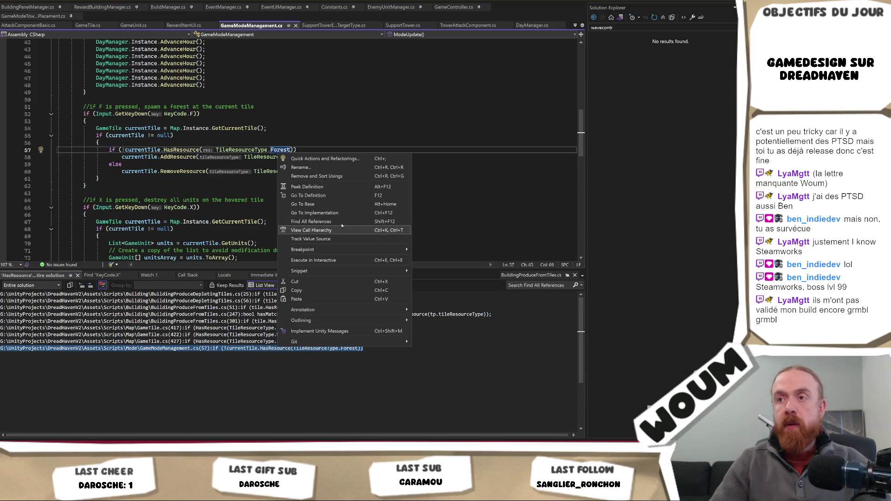
click(297, 221)
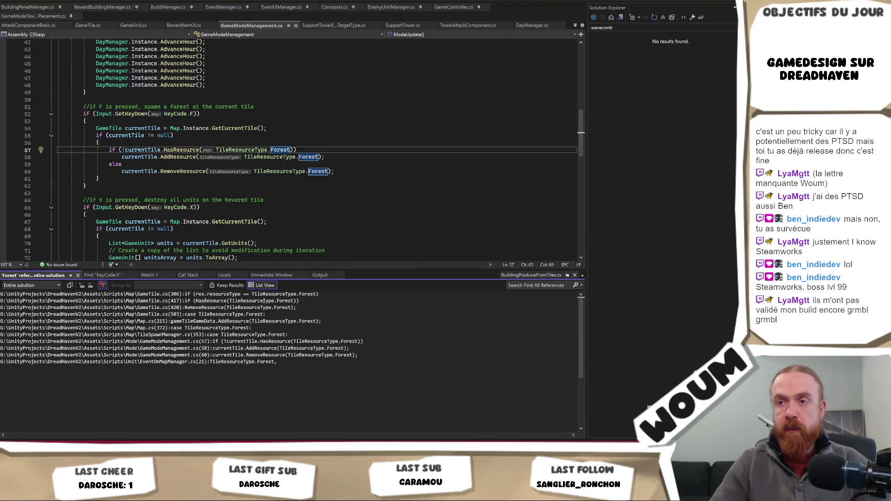
double_click(263, 301)
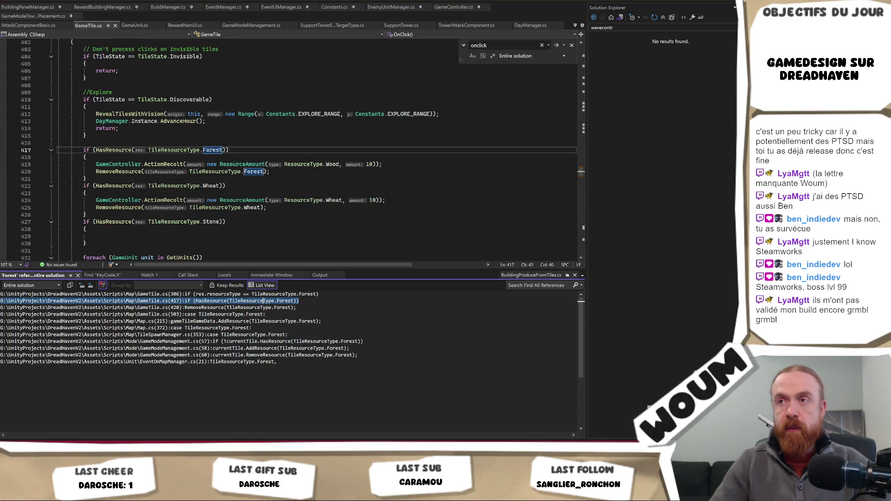
click(367, 164)
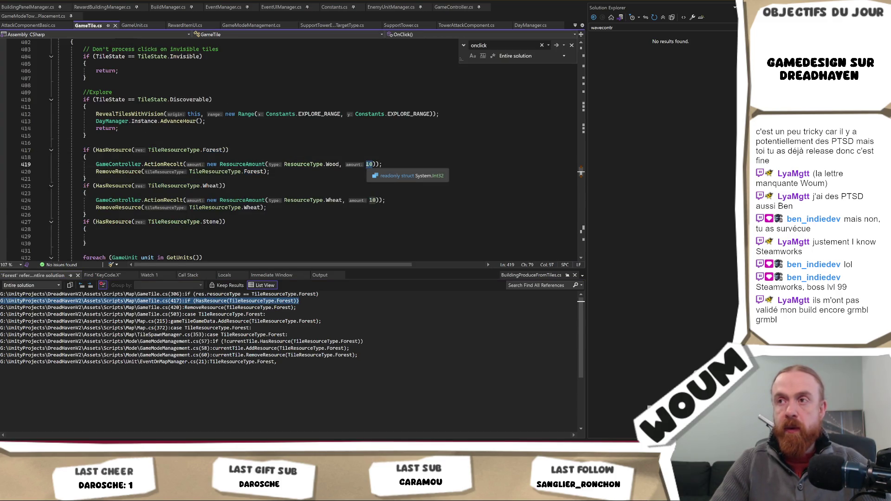
- Replace the 10 wood amount on line 419 with Constants.RESOURCE_WOOD_CLICK and copy it
double_click(370, 164)
text(Cos)
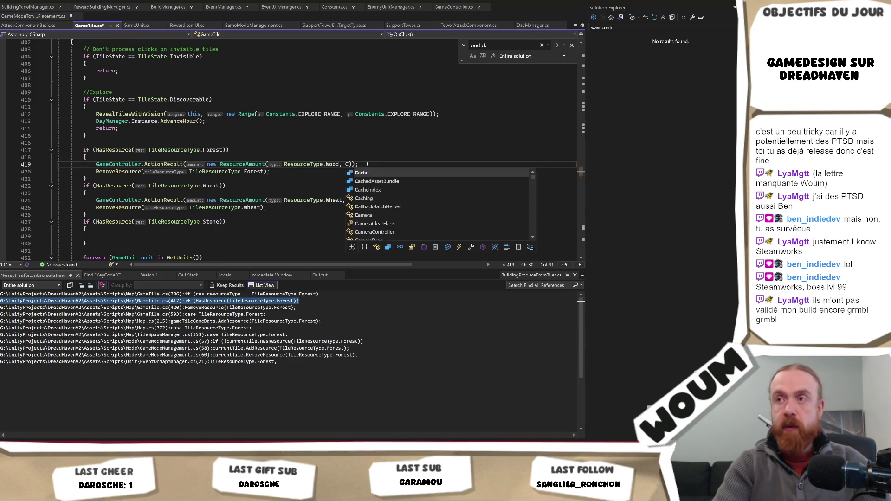
key(BackSpace)
text(nstant)
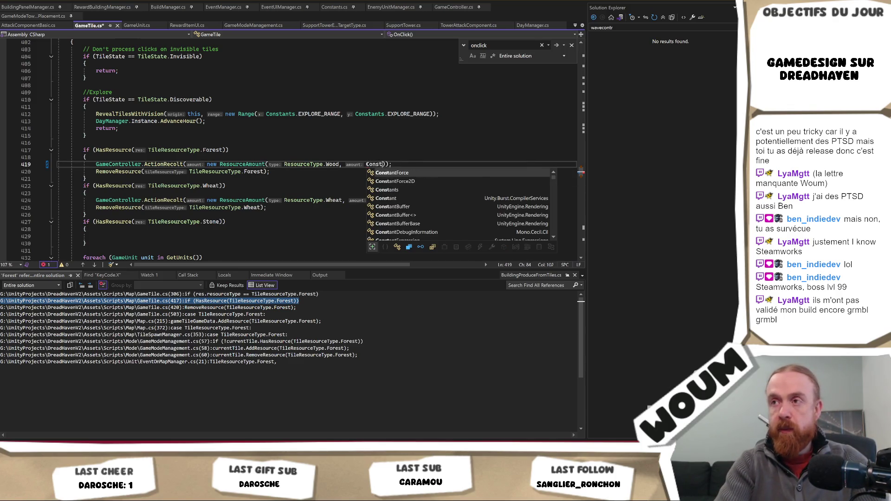
text(s.)
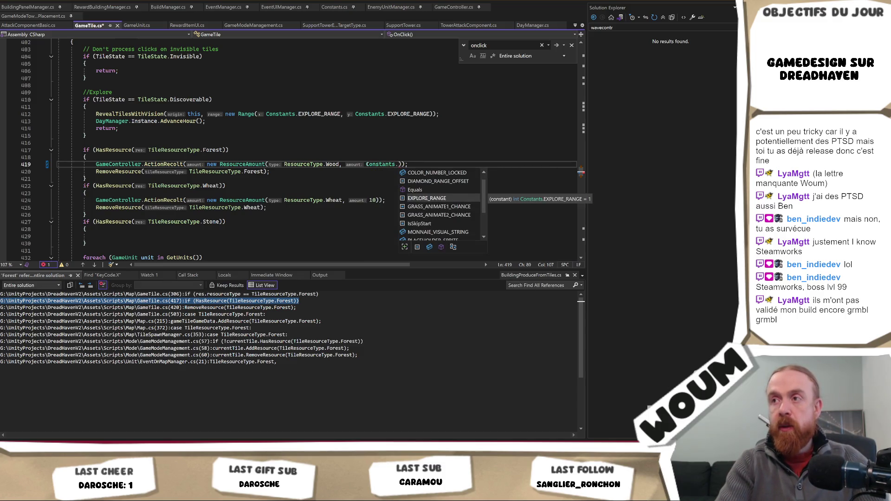
text(RESOURCE)
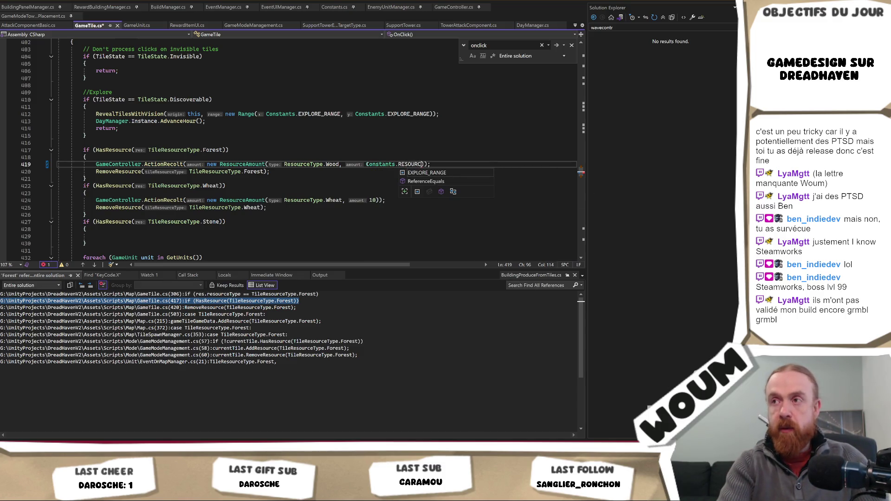
text(_)
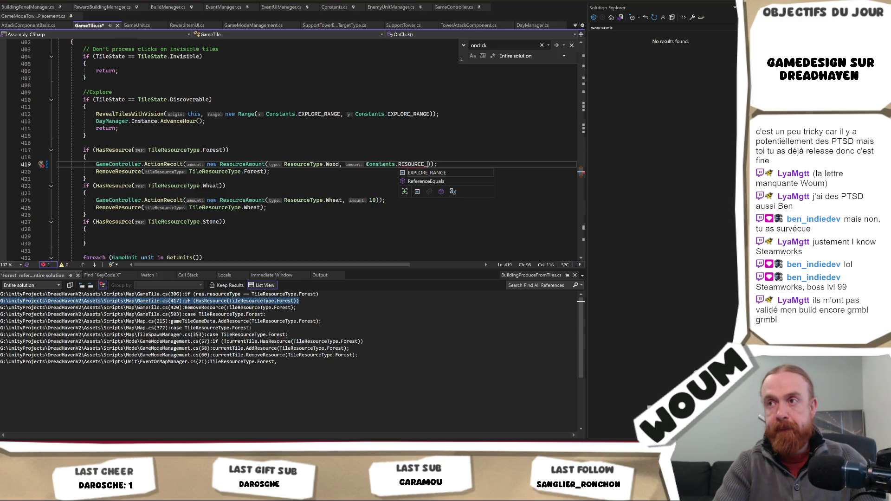
text(WOOD_CLICK)
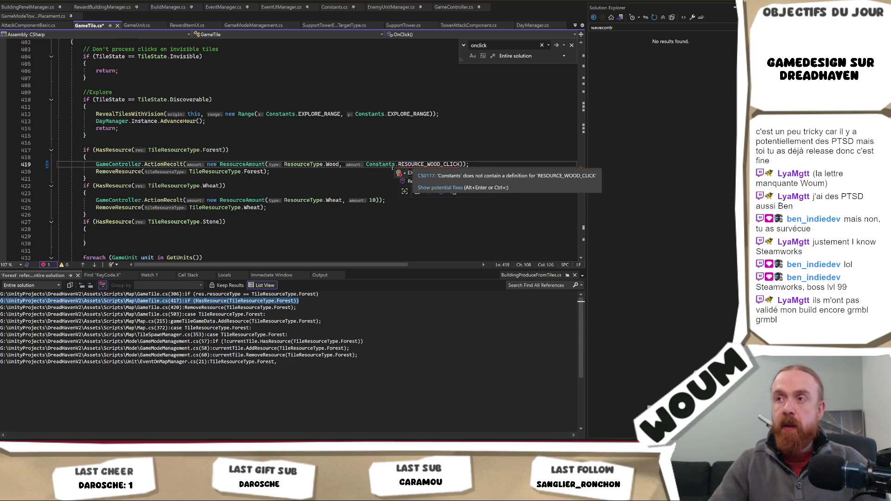
key(ctrl+shift+Left)
key(ctrl+shift+Left)
key(ctrl+shift+Left)
key(ctrl+c)
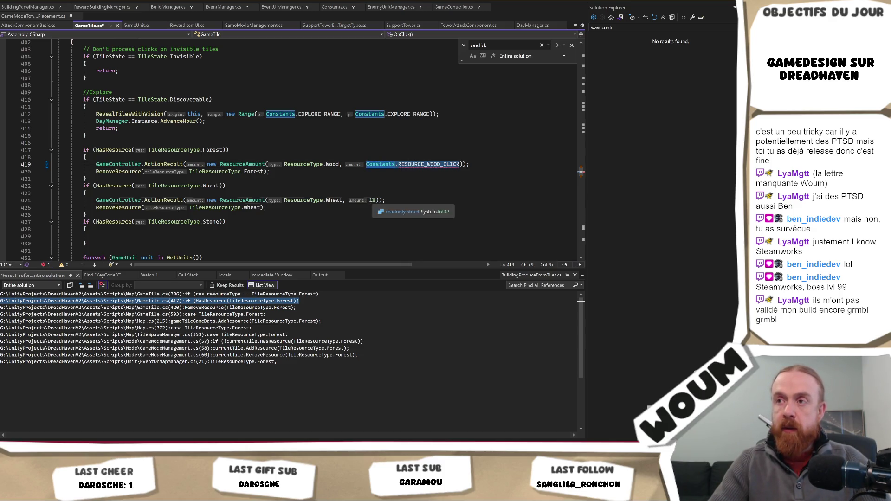
- Swap line 424's 10 wheat for Constants.RESOURCE_WHEAT_CLICK, save GameTile.cs, and show the missing-constant fixes
double_click(373, 200)
key(ctrl+v)
key(Left)
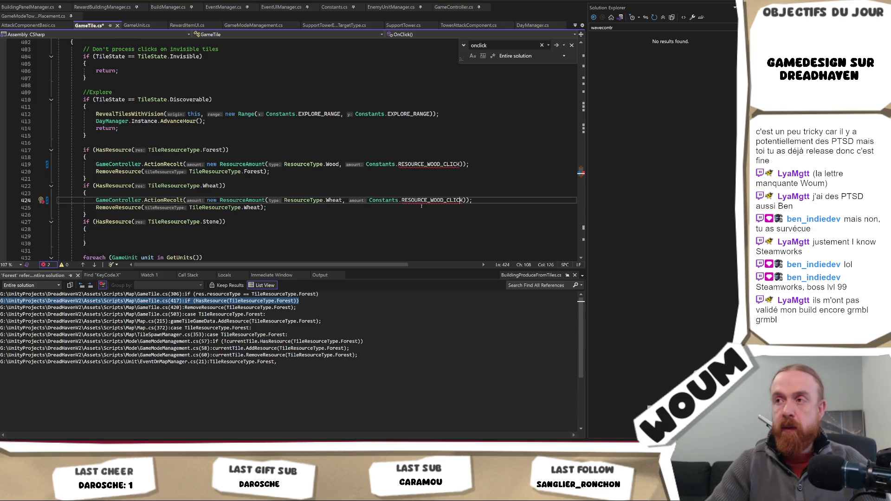
key(Left)
key(Left)
key(BackSpace)
key(BackSpace)
key(BackSpace)
text(WHE)
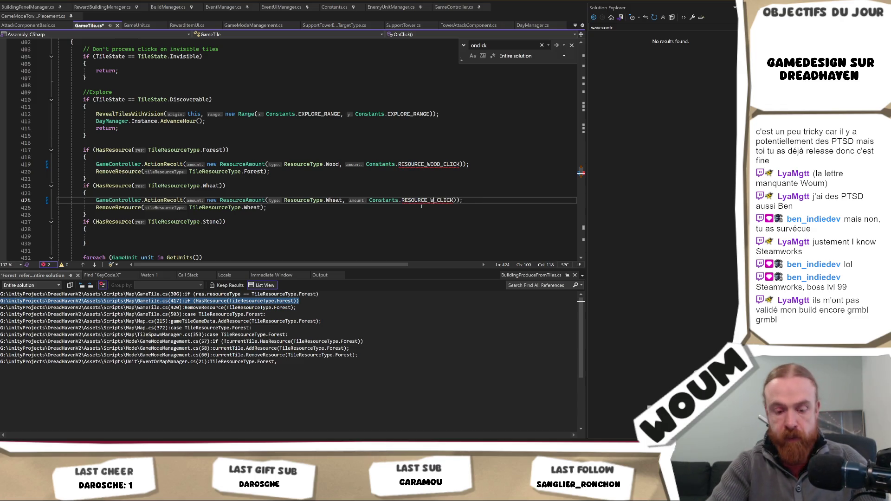
text(AT)
click(400, 148)
key(ctrl+s)
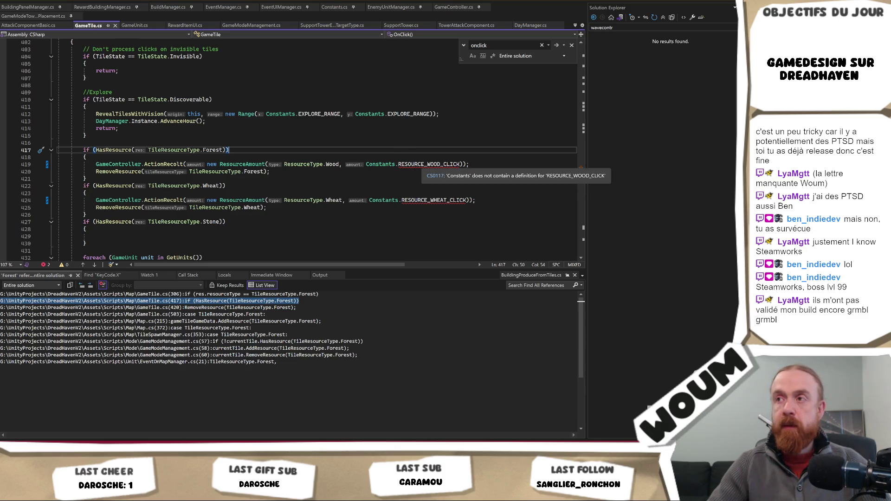
click(443, 188)
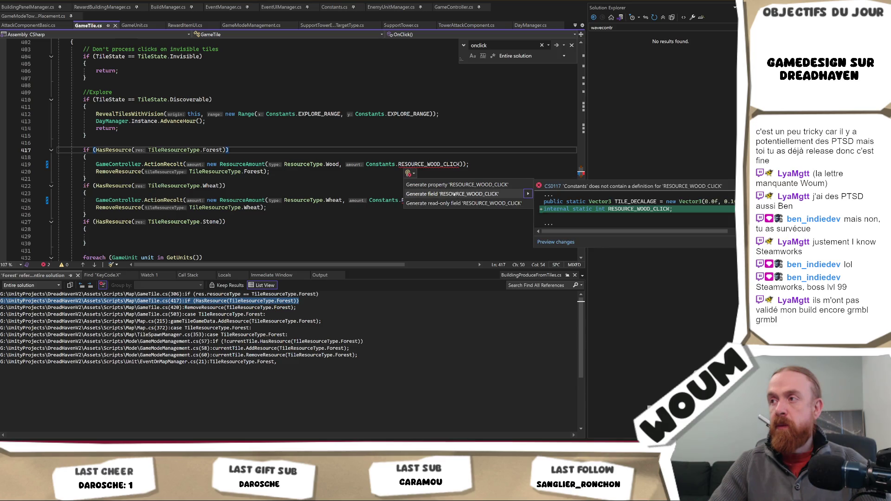
- Generate the RESOURCE_WOOD_CLICK field and jump to its definition in Constants.cs
click(454, 194)
double_click(447, 200)
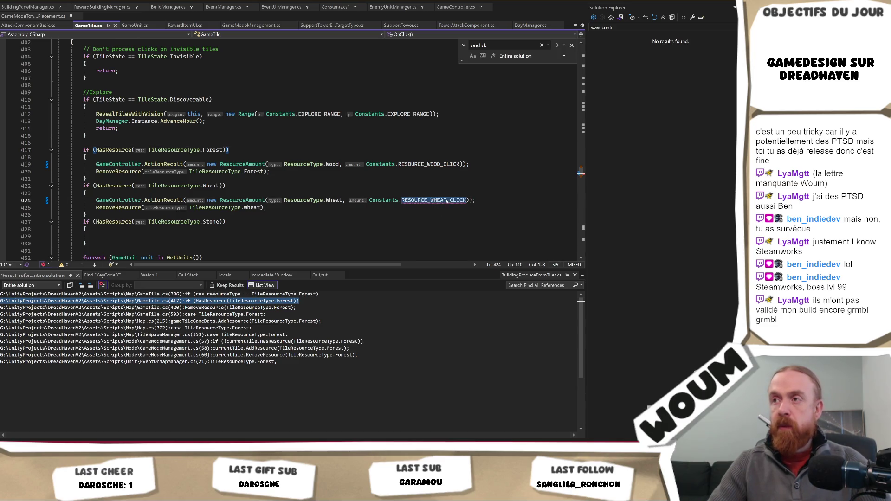
key(Escape)
double_click(429, 164)
key(F12)
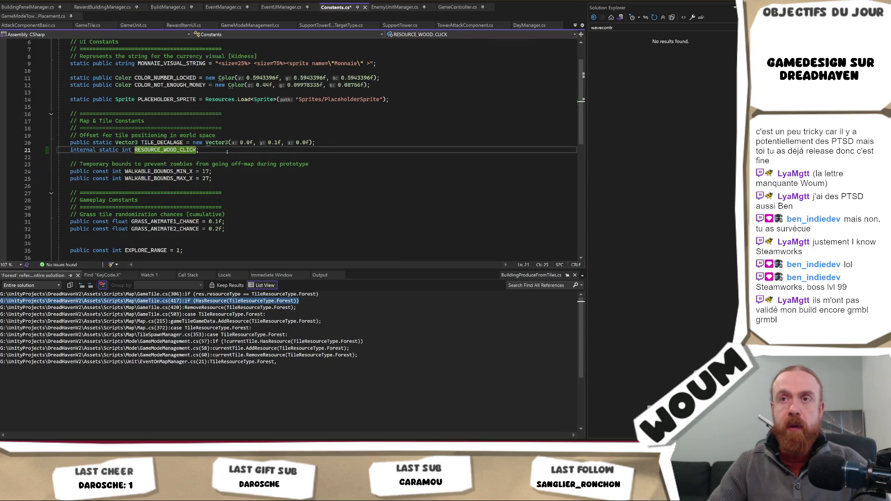
- Duplicate the declaration as RESOURCE_WHEAT_CLICK and set both constants to 5
key(ctrl+d)
key(ctrl+shift+Right)
text(RESOURCE_WHEAT_CLICK;)
key(Up)
key(Left)
text(= )
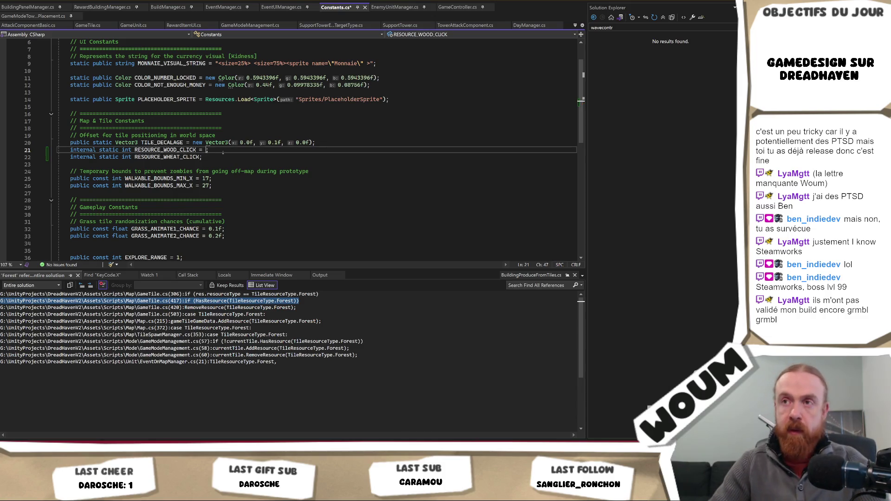
text(5)
key(Down)
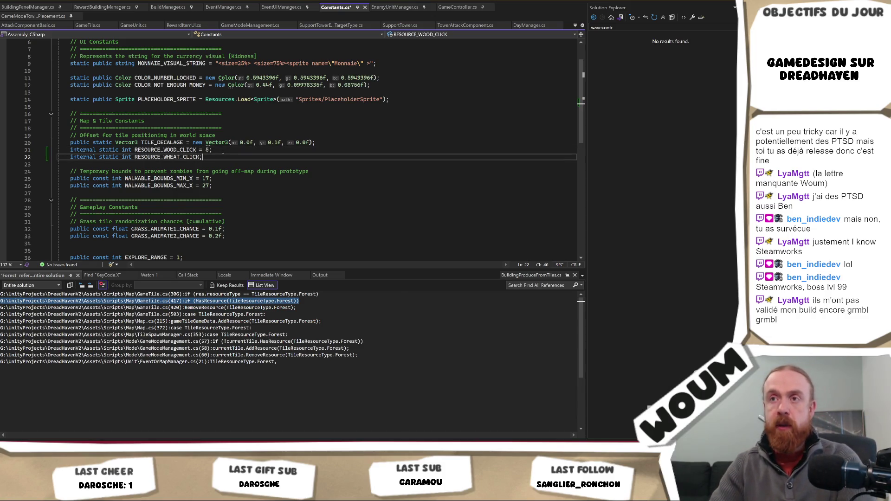
key(Left)
text(= 5)
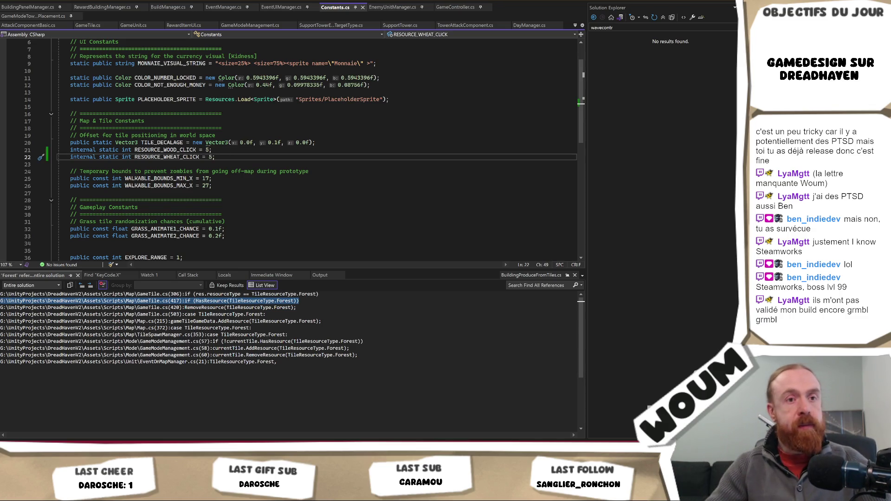
key(alt+Tab)
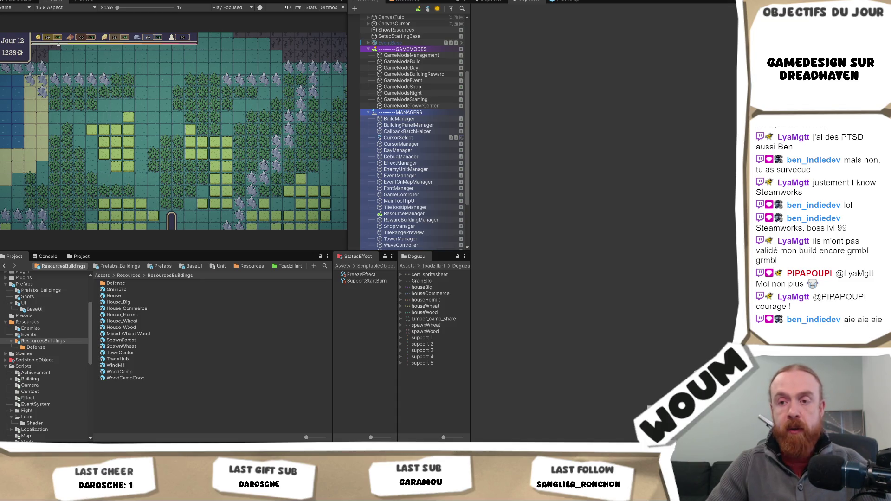
- Search grime&gold in a new Chrome tab to reach the Grime&Gold Steam store page
key(alt+Tab)
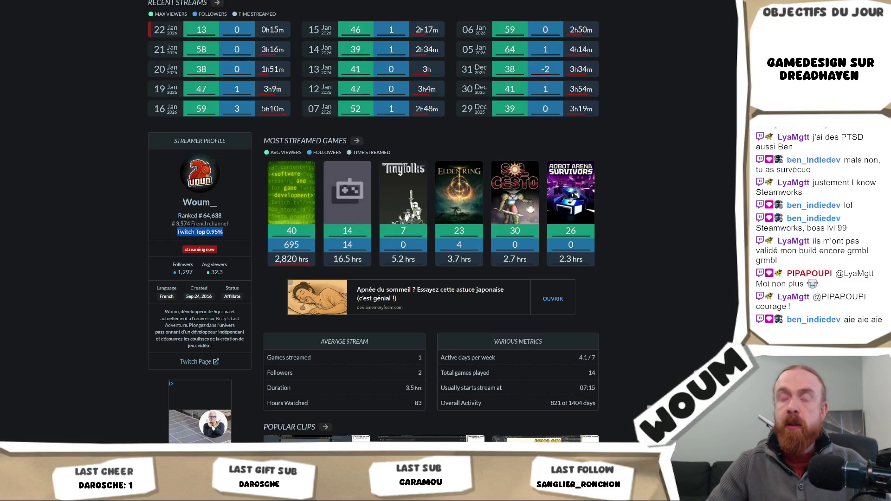
key(ctrl+t)
text(gri)
text(me&gol)
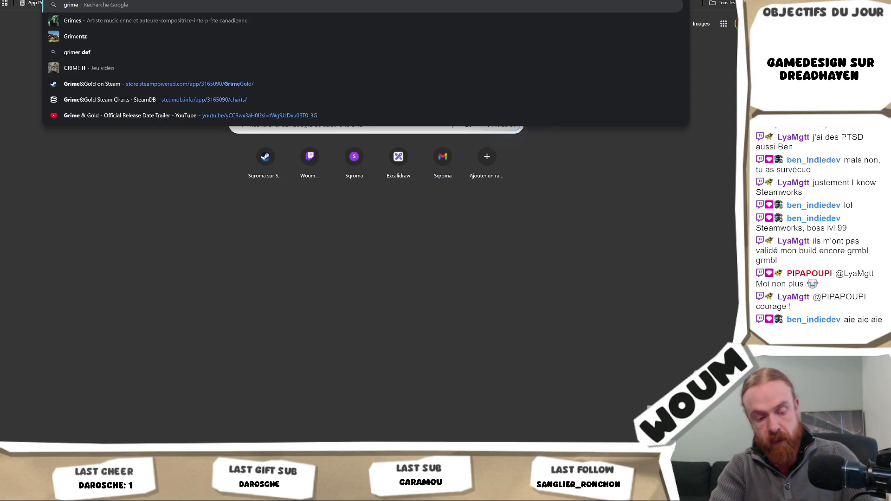
key(Return)
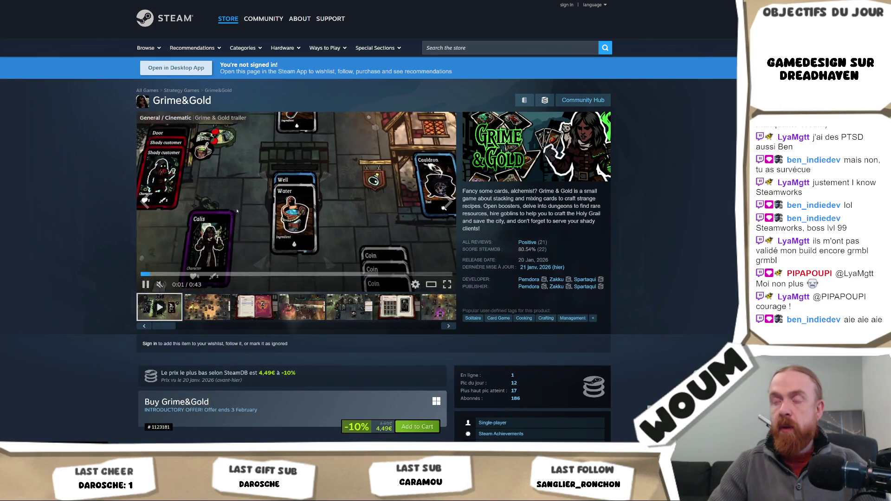
- Pause the Grime&Gold trailer at 0:22 of 0:43, then return to the Unity Editor
mouse_move(538, 245)
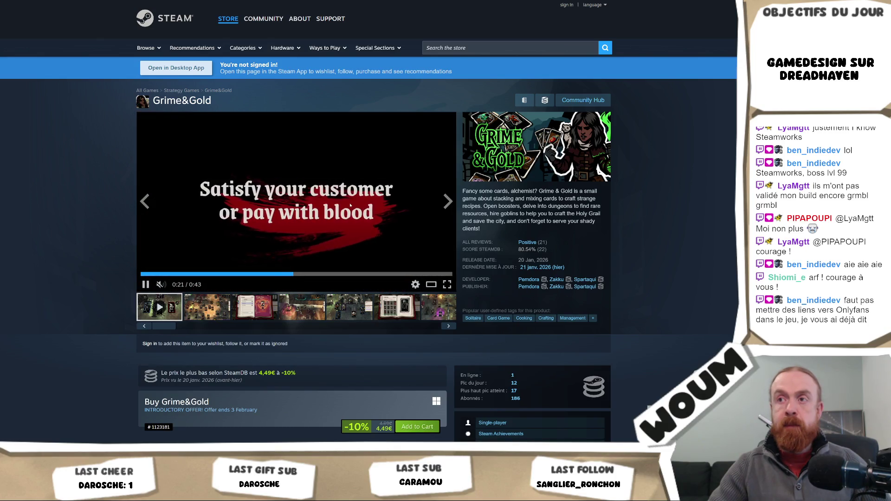
click(357, 198)
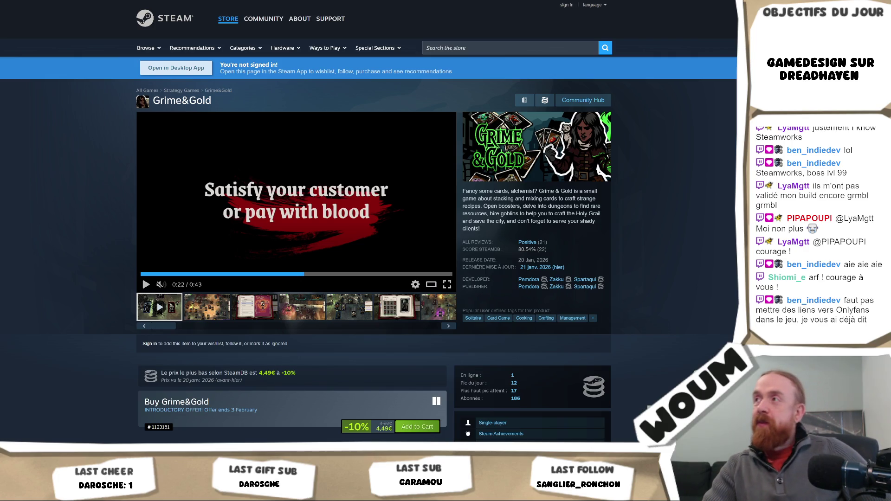
key(alt+Tab)
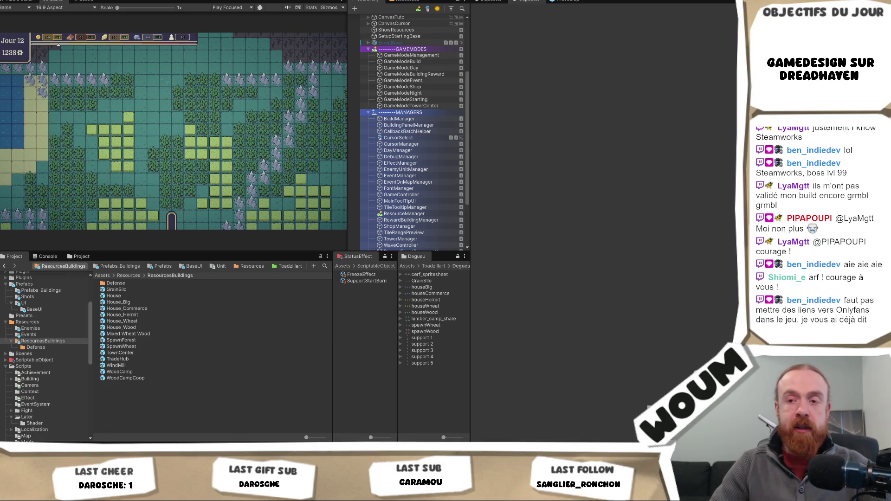
- Bring up the Game tab's context menu once the fresh Day 1 run has loaded
mouse_move(114, 450)
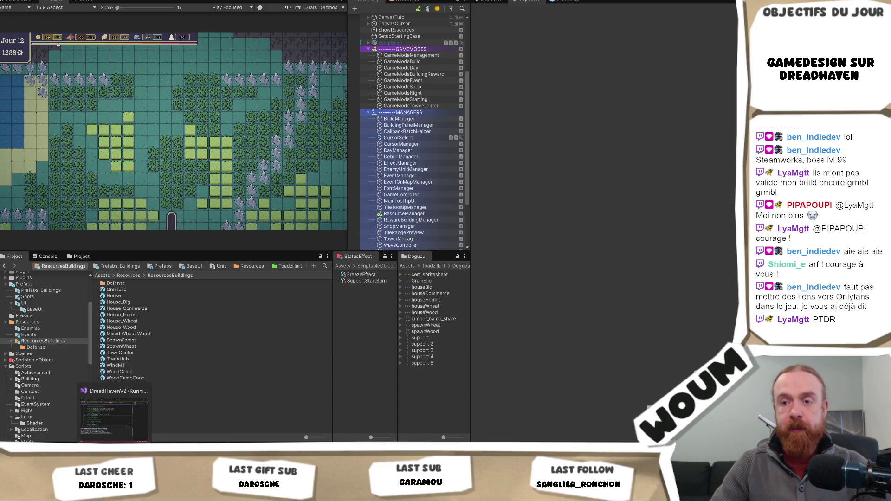
mouse_move(132, 495)
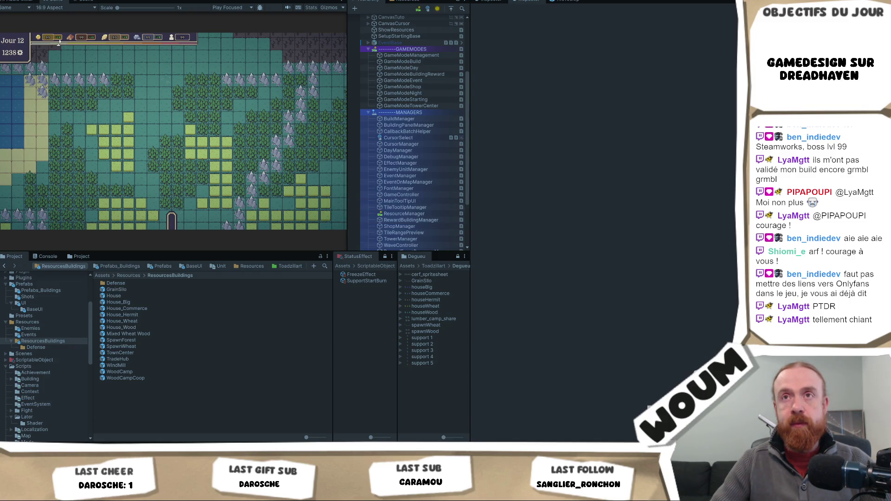
right_click(57, 2)
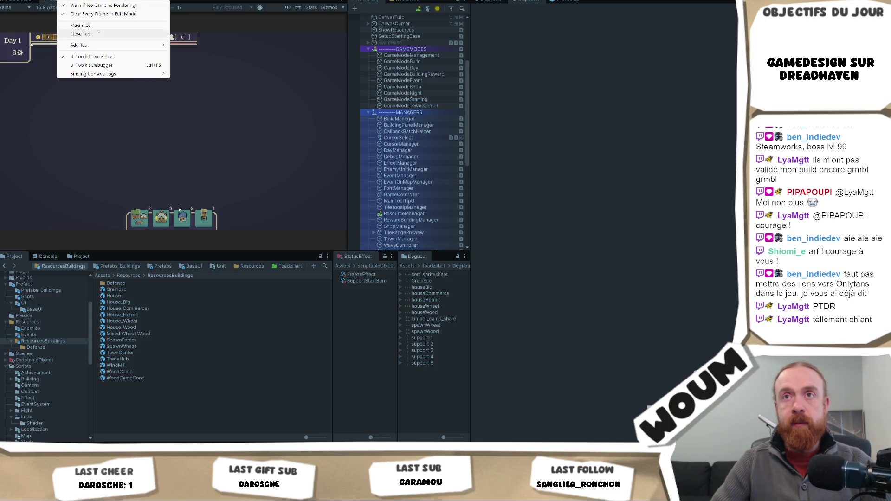
- Maximize the Game view and check the Base Tower's stats
click(69, 31)
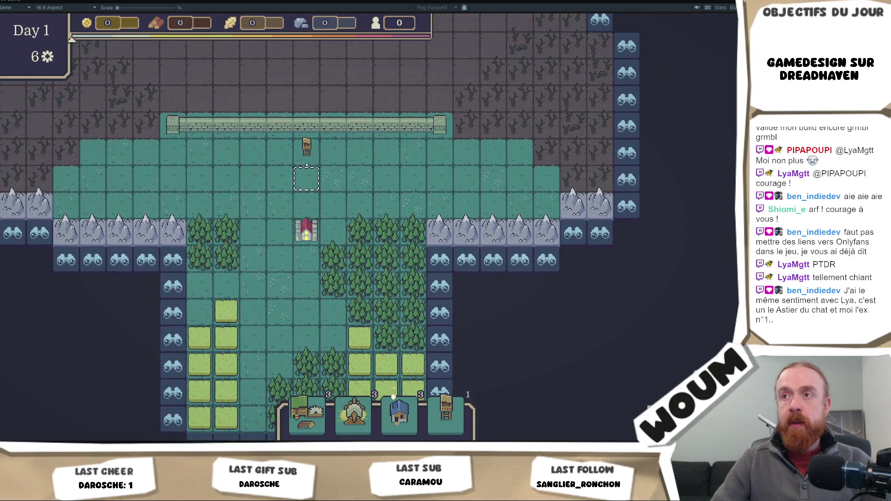
click(302, 158)
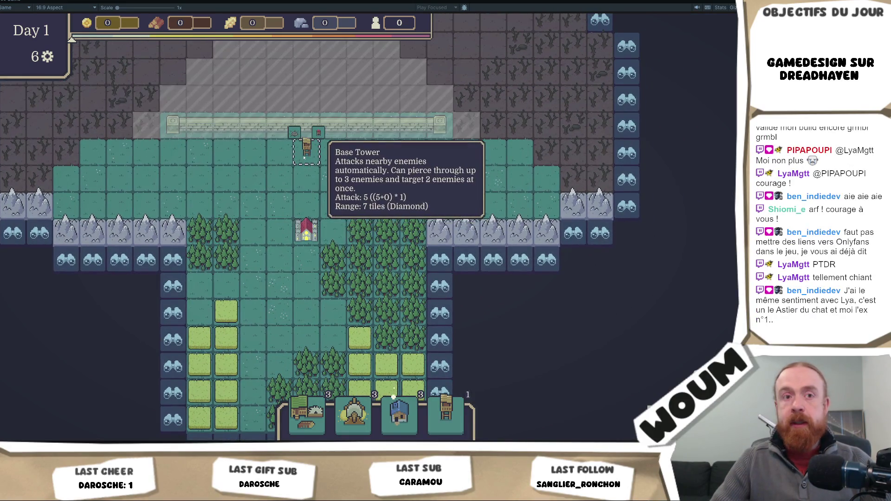
key(Escape)
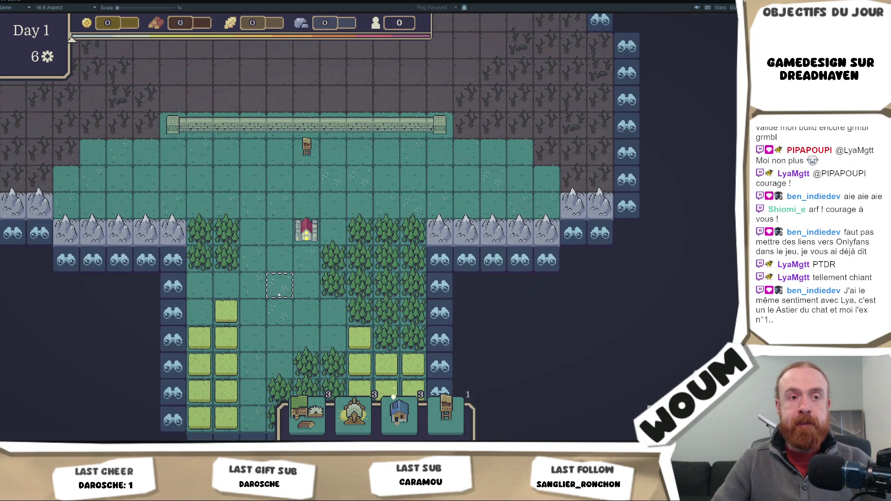
key(d)
key(s)
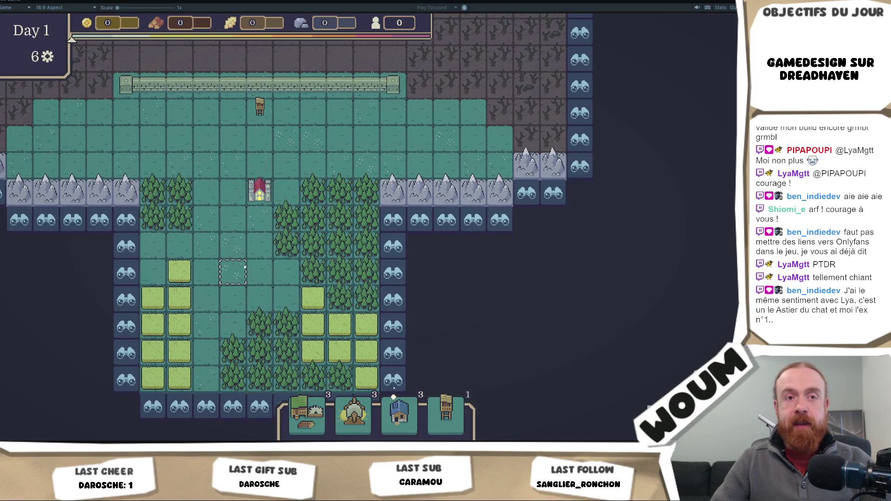
- Harvest four forest tiles up to 20 wood and place a Wood Camp among them
click(340, 245)
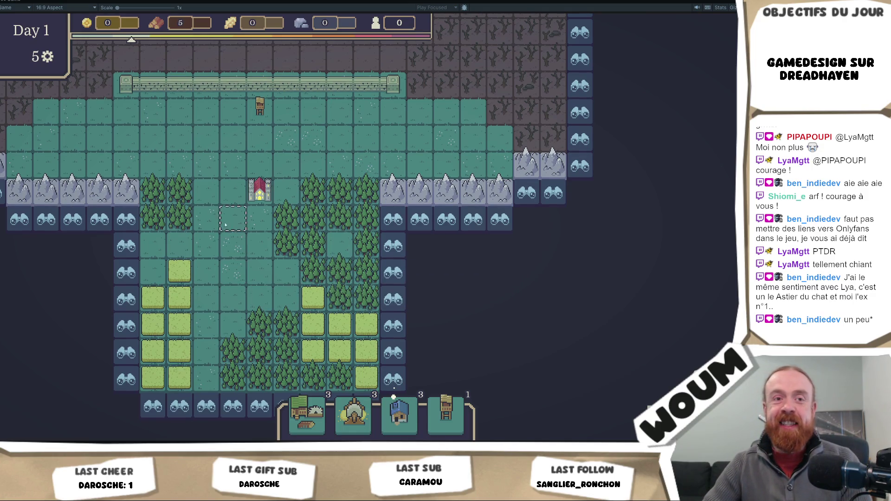
click(177, 195)
click(158, 195)
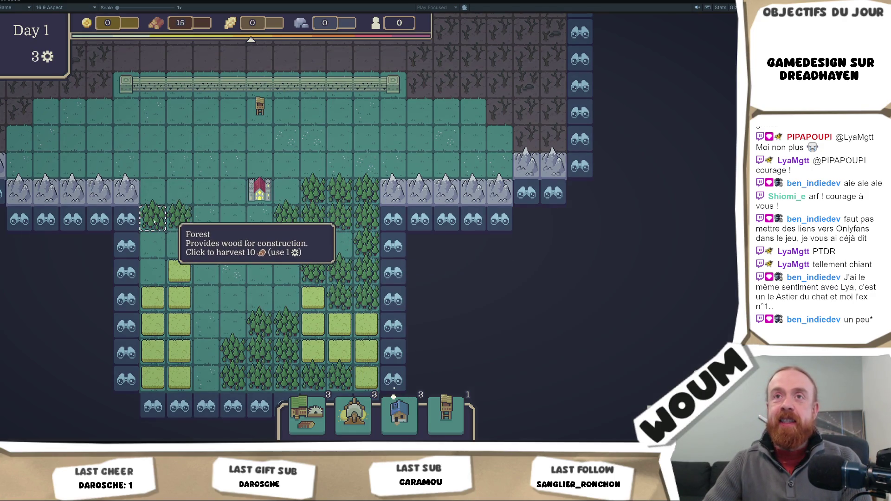
click(158, 220)
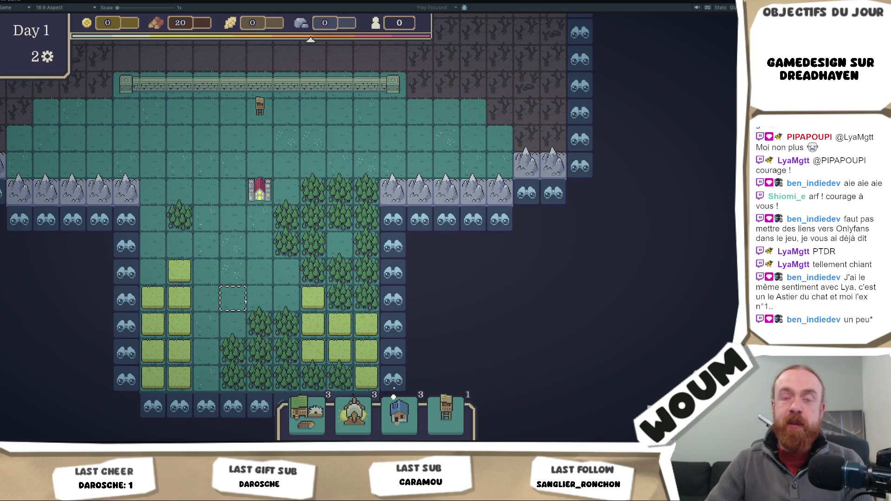
mouse_move(305, 413)
drag(304, 413, 341, 244)
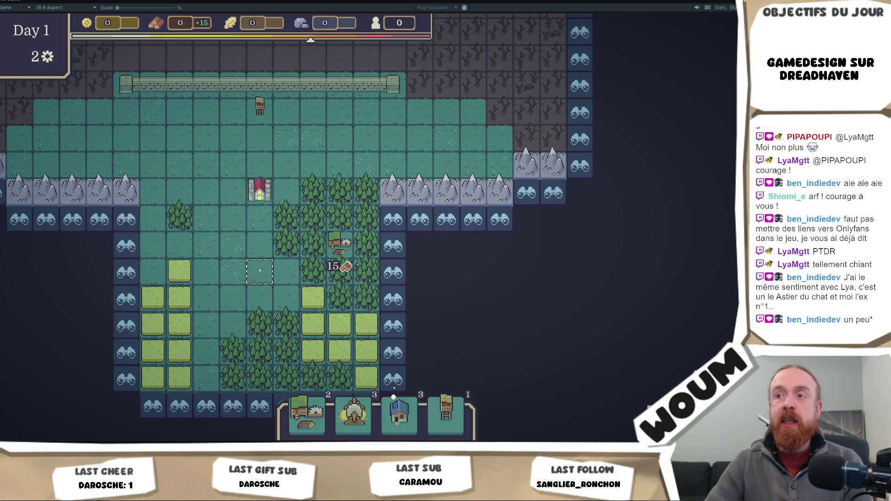
- Reveal two edge tiles to use up the day's actions, reaching Day 2 with 25 wood
key(s)
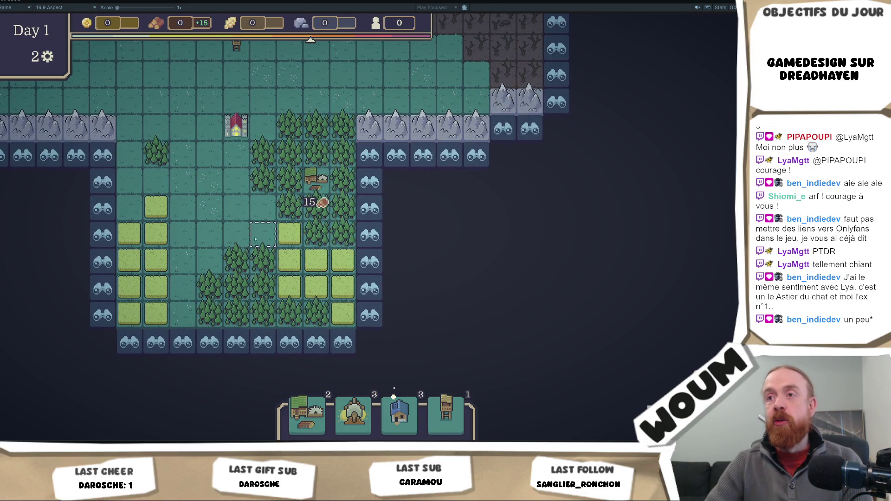
mouse_move(369, 398)
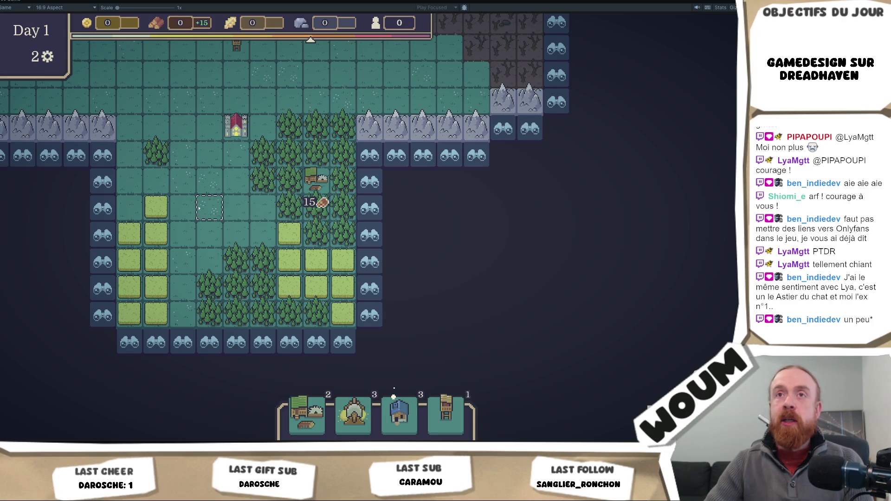
click(371, 186)
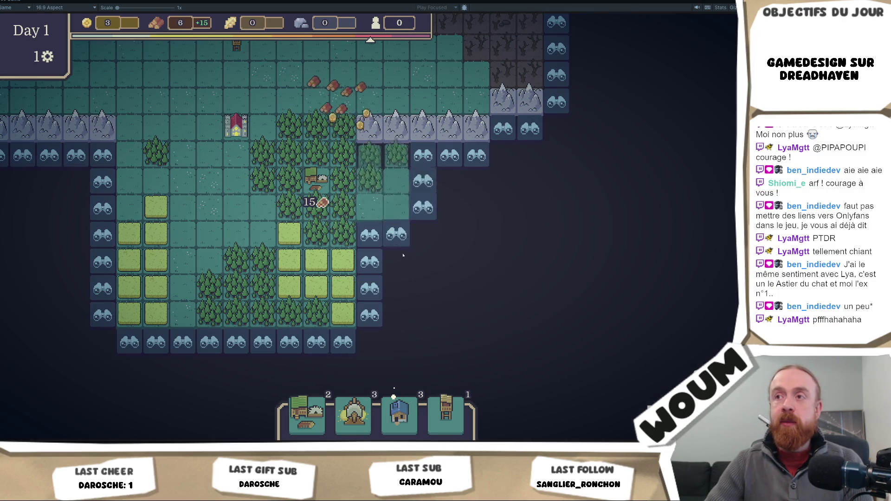
click(374, 257)
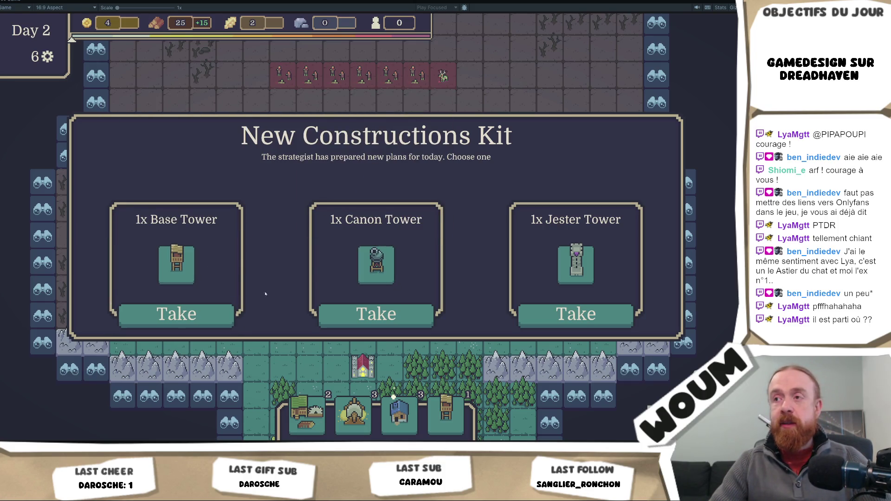
- Take 1x Base Tower and the pack with the Hermit House from the construction kit
click(220, 314)
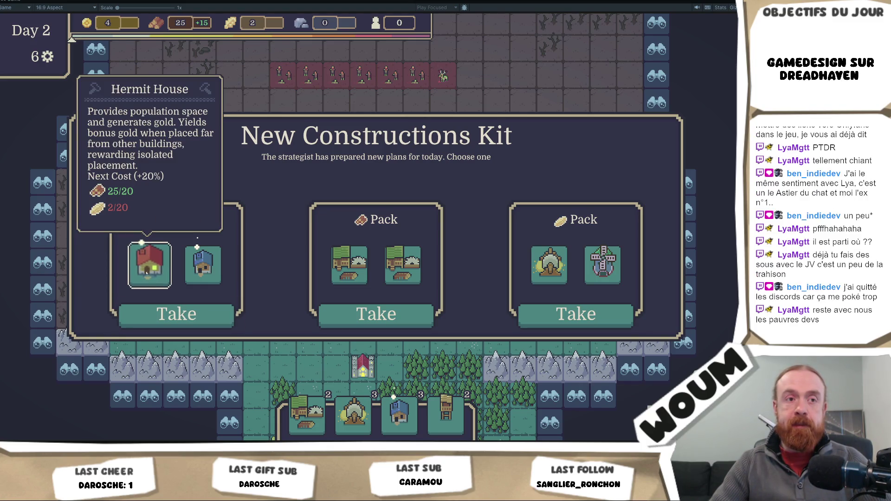
click(176, 315)
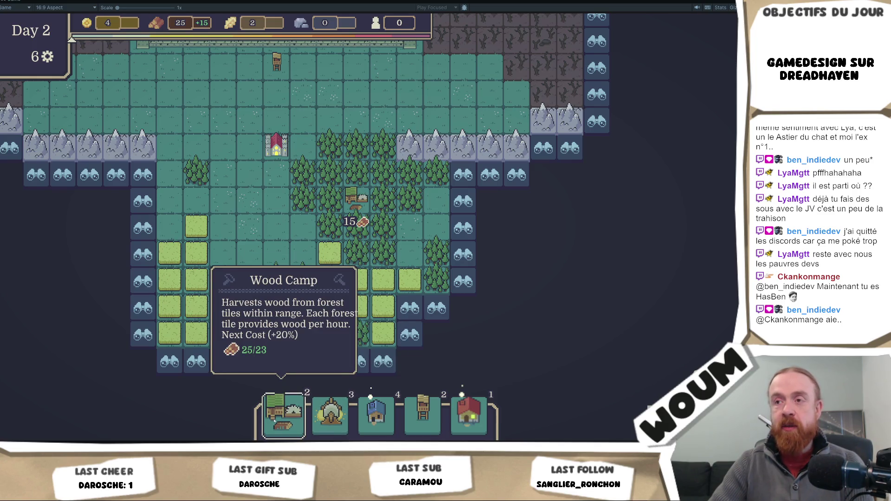
- Reveal the left-edge tiles and build a Wind Mill among the left wheat fields
click(144, 282)
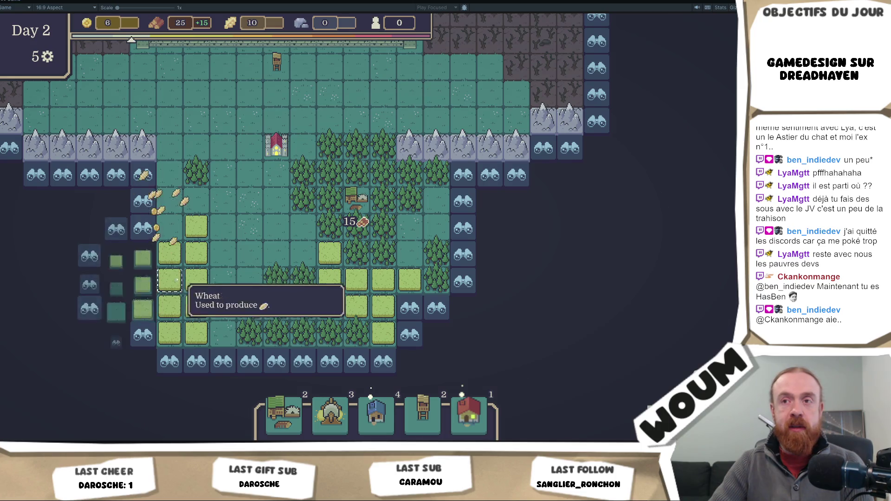
mouse_move(331, 415)
mouse_down()
mouse_move(196, 309)
mouse_move(186, 285)
mouse_move(479, 288)
mouse_move(178, 283)
mouse_up()
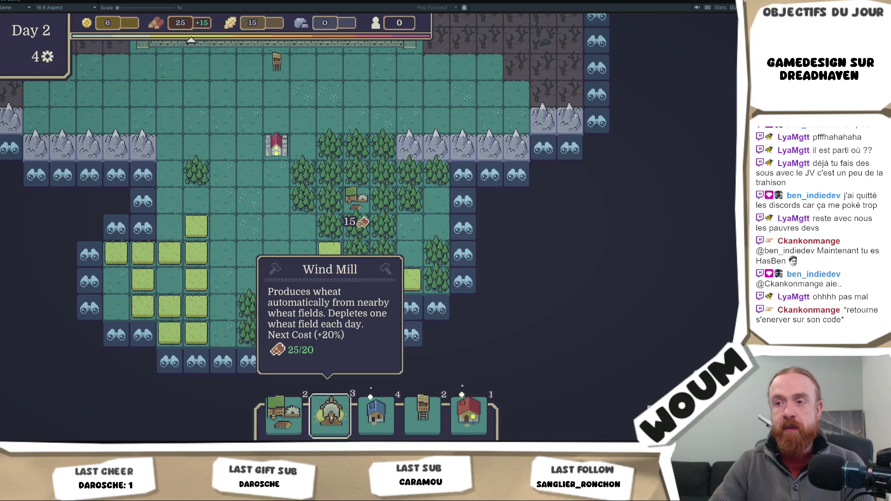
click(330, 414)
click(172, 288)
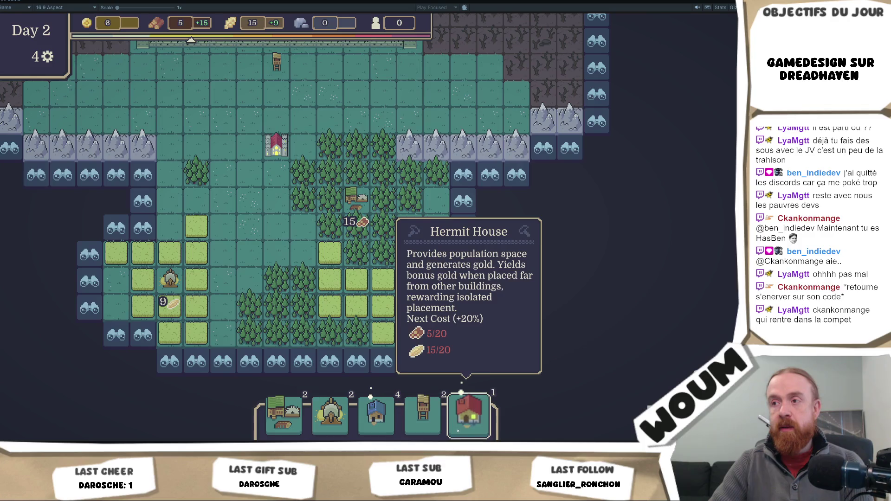
- Harvest a forest, build a House by the town center, reveal two tiles, then open the Pilgrim Caravan
click(196, 175)
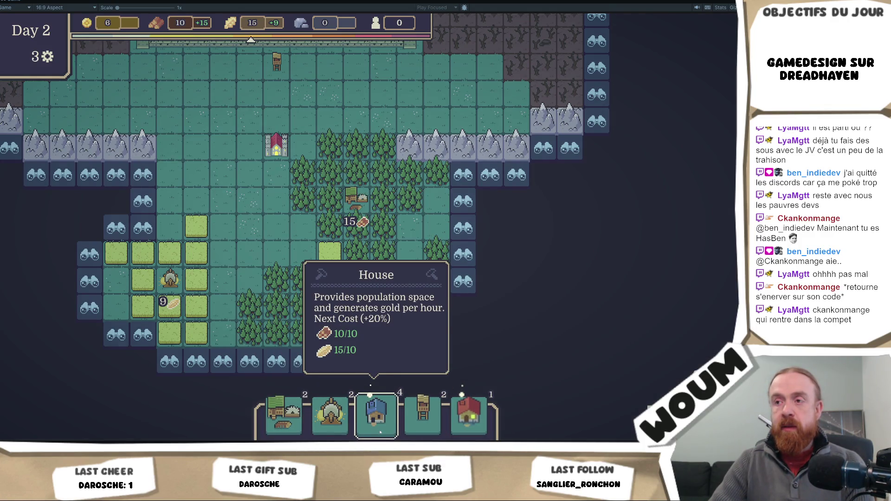
mouse_move(379, 433)
mouse_down()
mouse_move(274, 199)
mouse_move(250, 198)
mouse_up()
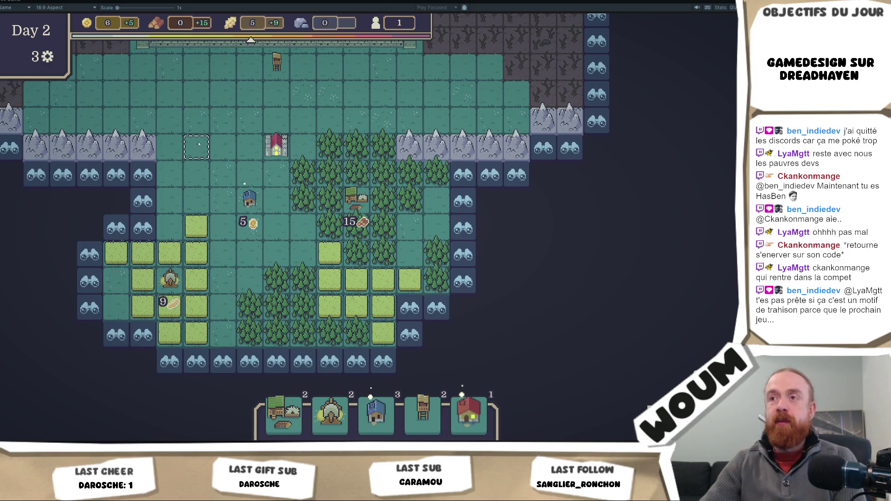
click(141, 227)
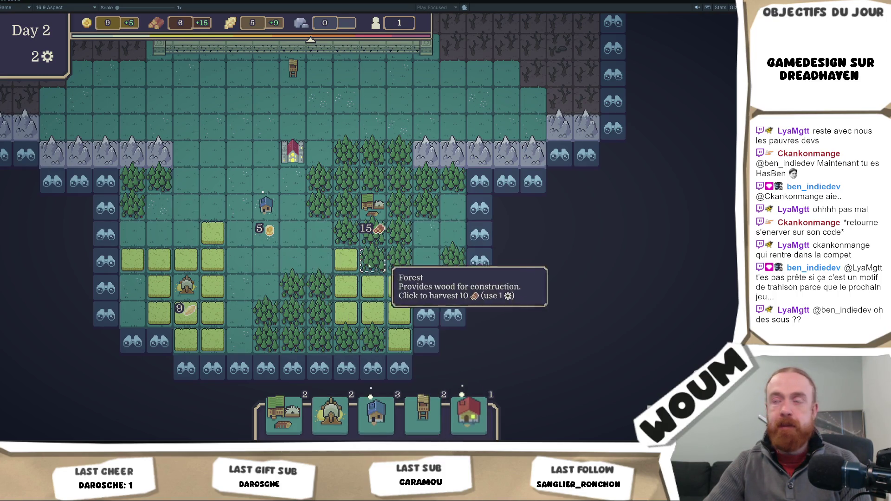
click(454, 313)
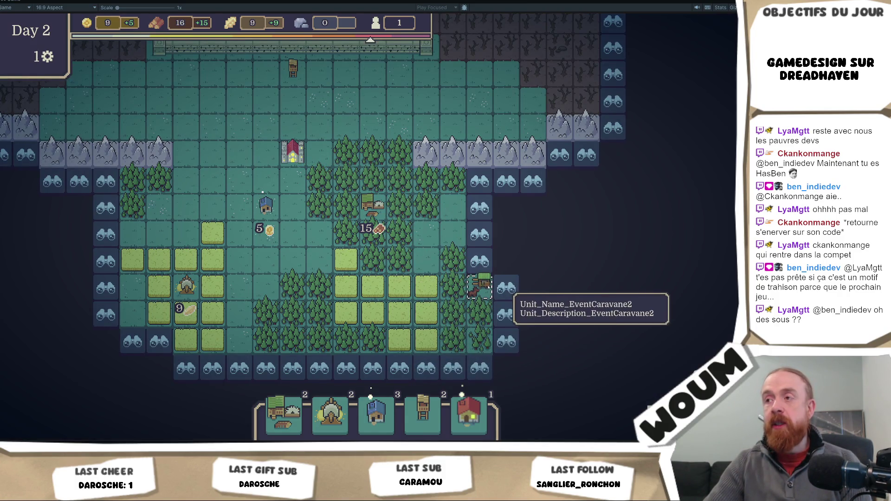
click(482, 295)
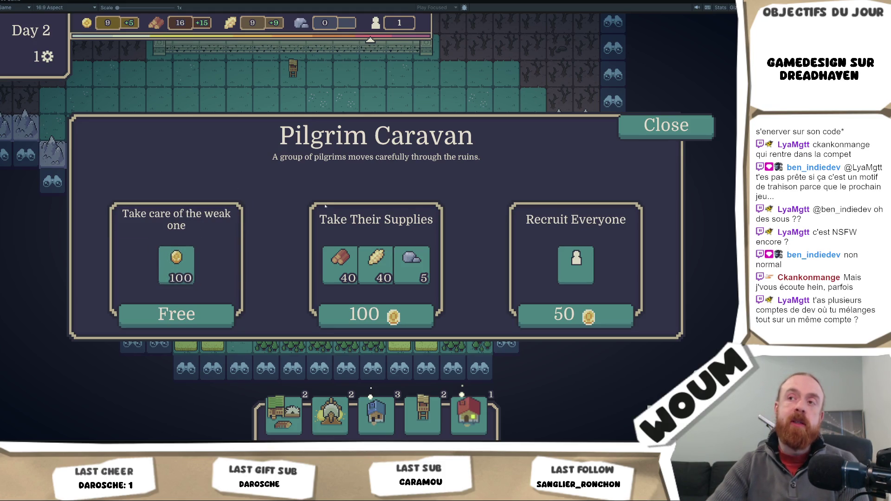
- Close the Pilgrim Caravan without choosing and let Day 3 begin with 36 wood
click(679, 132)
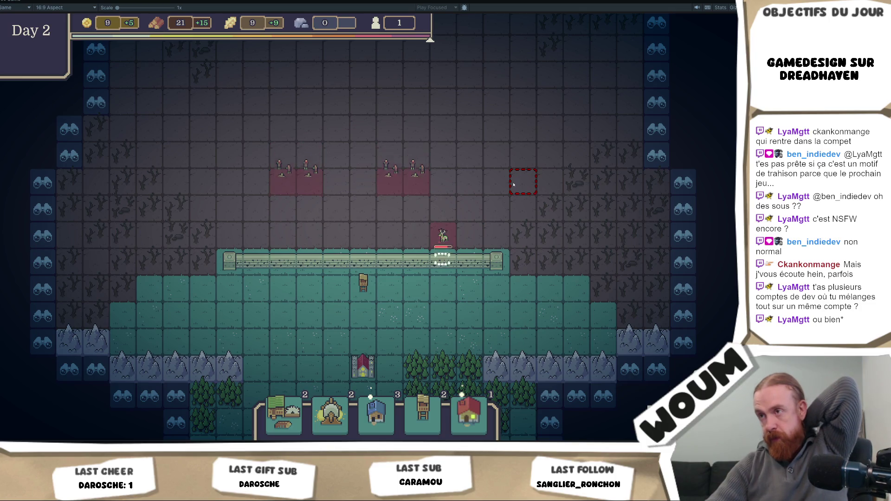
mouse_move(372, 292)
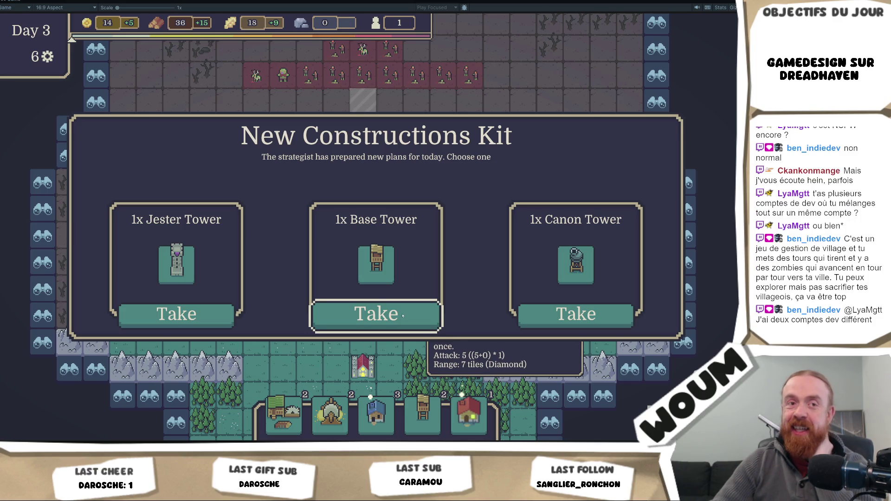
- Take 1x Base Tower and the two-house pack with the Sylvan House from the Day 3 kit
click(403, 315)
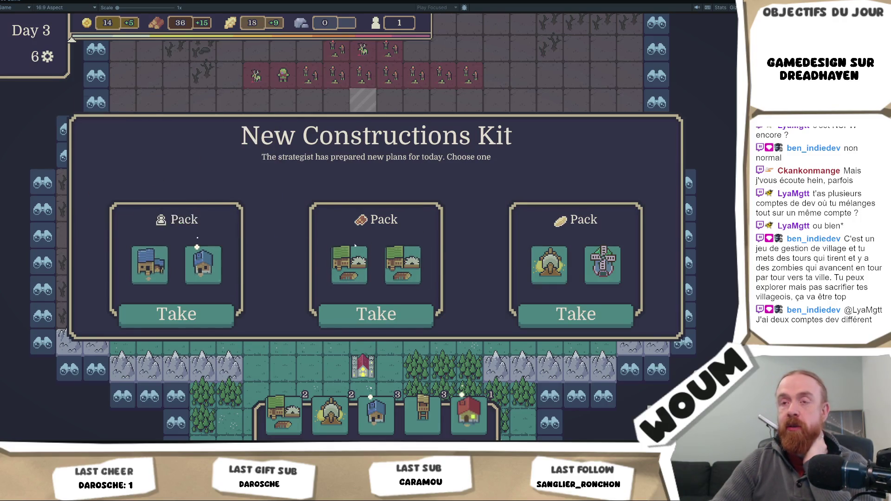
mouse_move(160, 274)
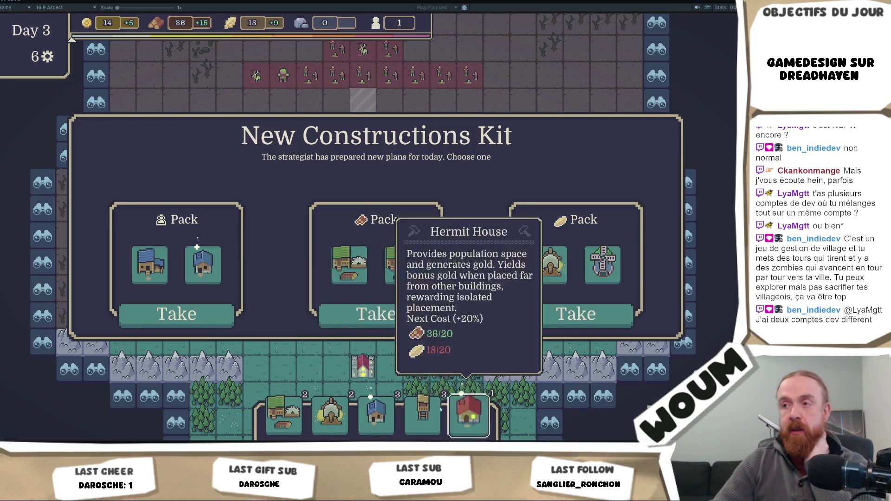
mouse_move(551, 270)
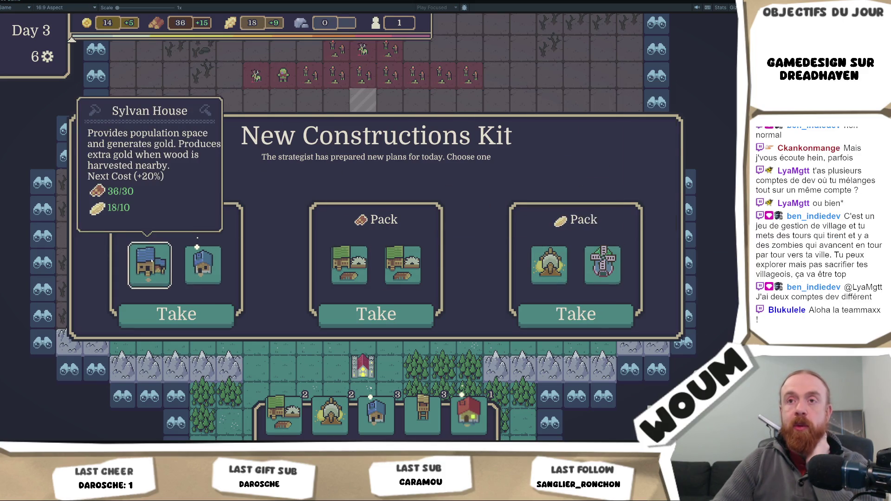
click(176, 313)
mouse_move(408, 414)
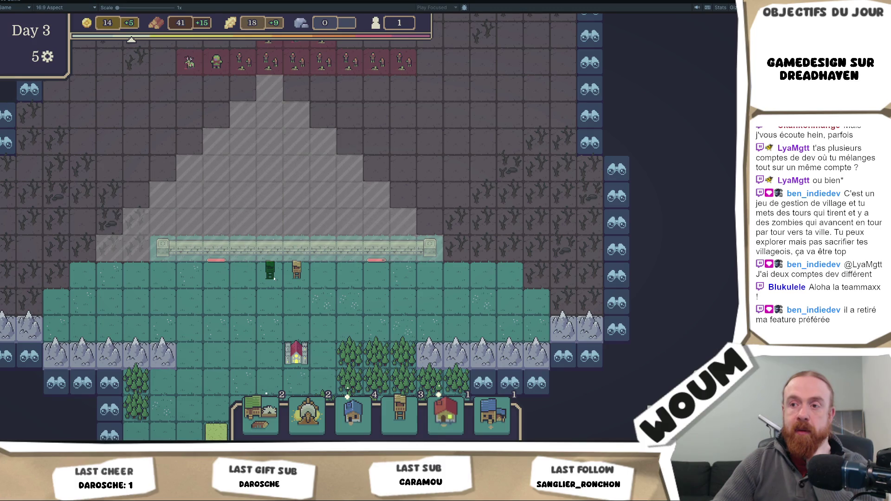
- Place the second Base Tower on the tile just below the wall, then pan back to town
click(274, 278)
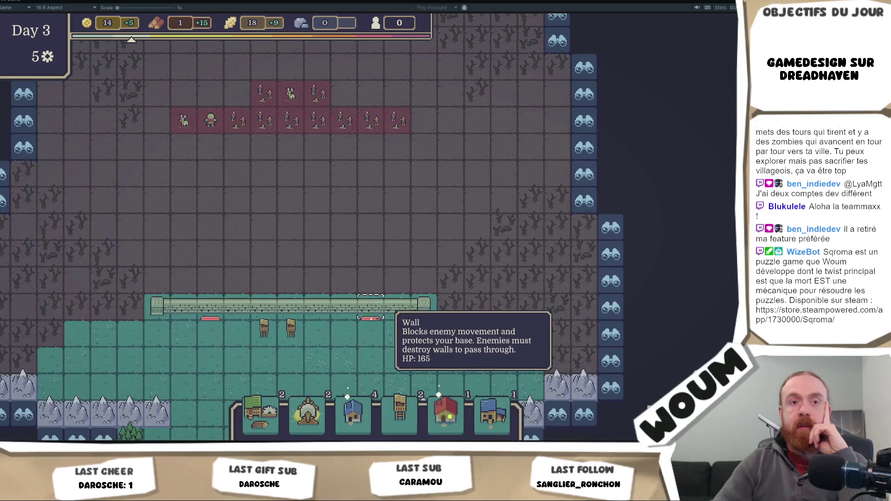
mouse_move(278, 103)
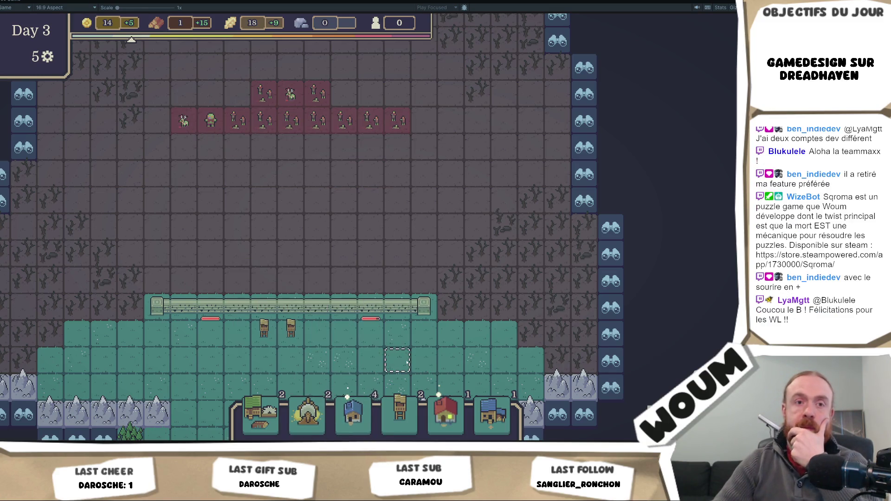
key(s)
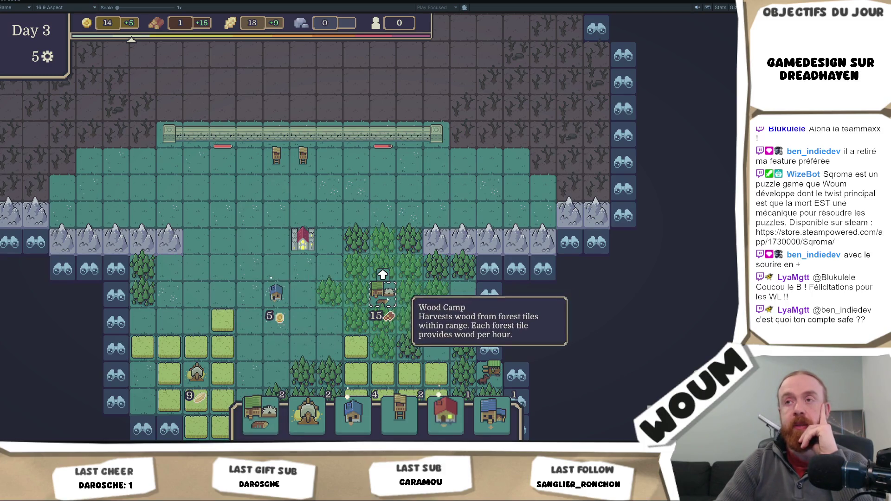
- Check the Base Tower's range, reveal a left tile, and harvest two forests to reach 19 wood
click(302, 162)
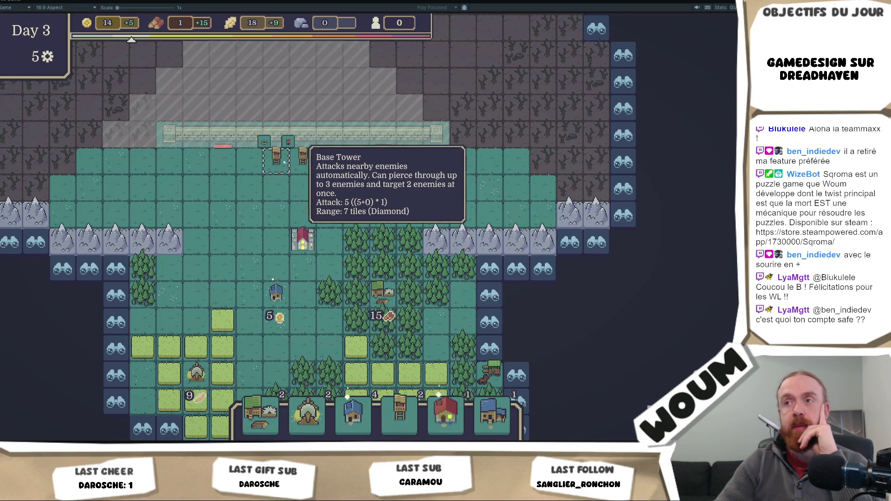
click(284, 177)
key(w)
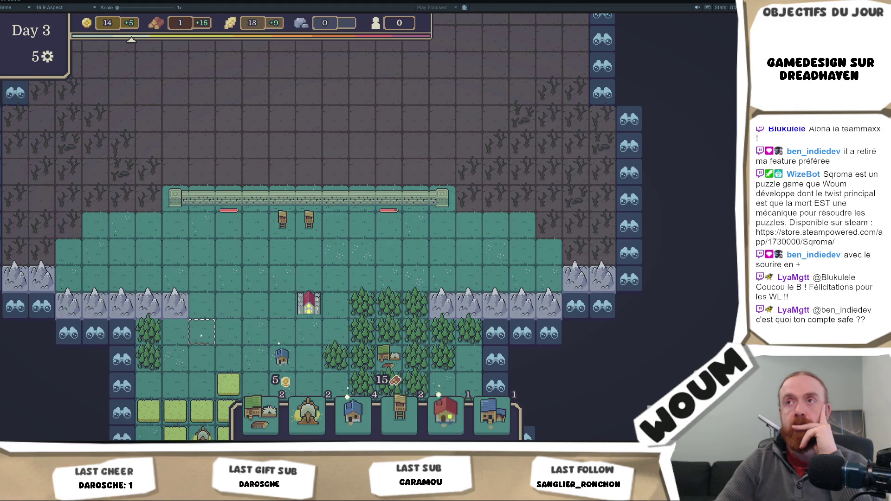
key(s)
click(137, 301)
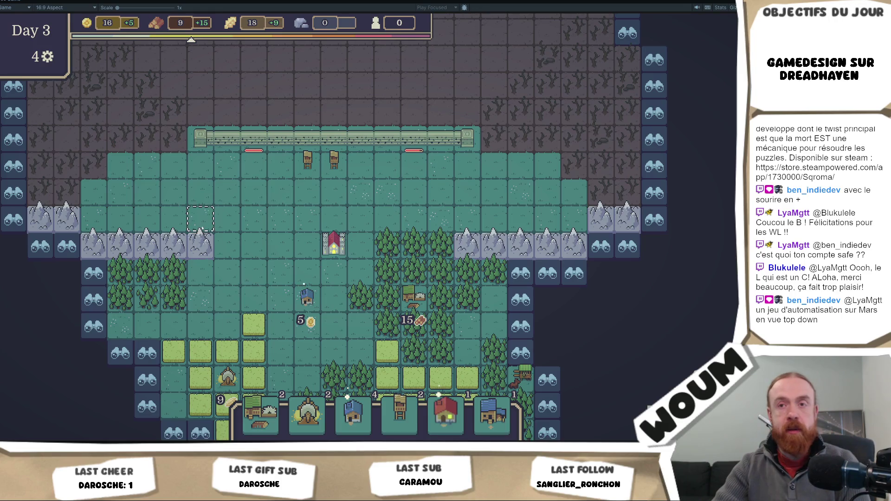
click(174, 269)
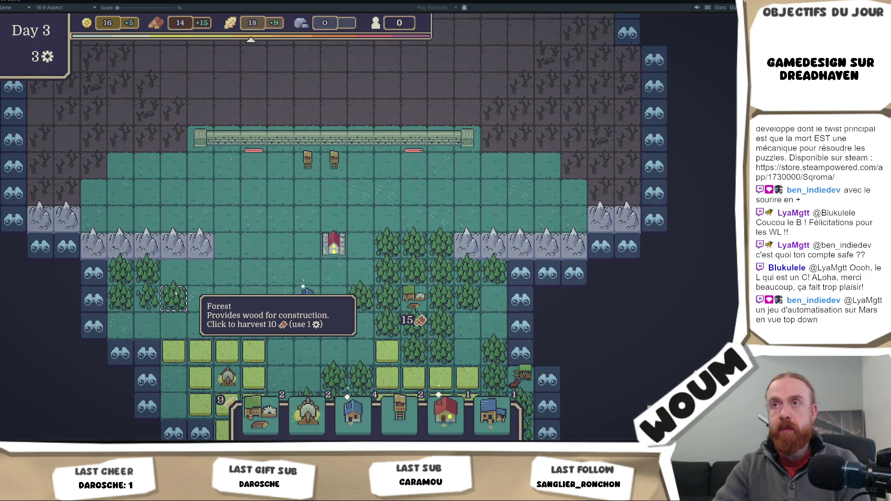
click(174, 297)
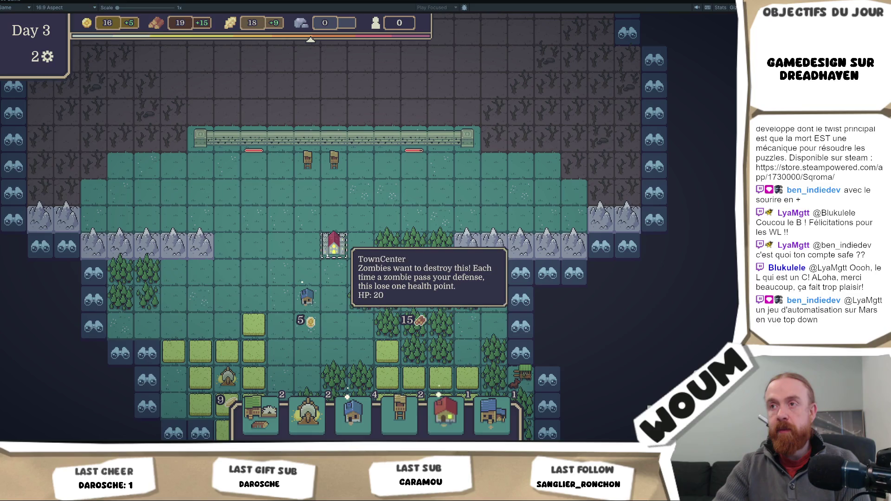
- Inspect the approaching zombie waves, then pan back down to the town
key(w)
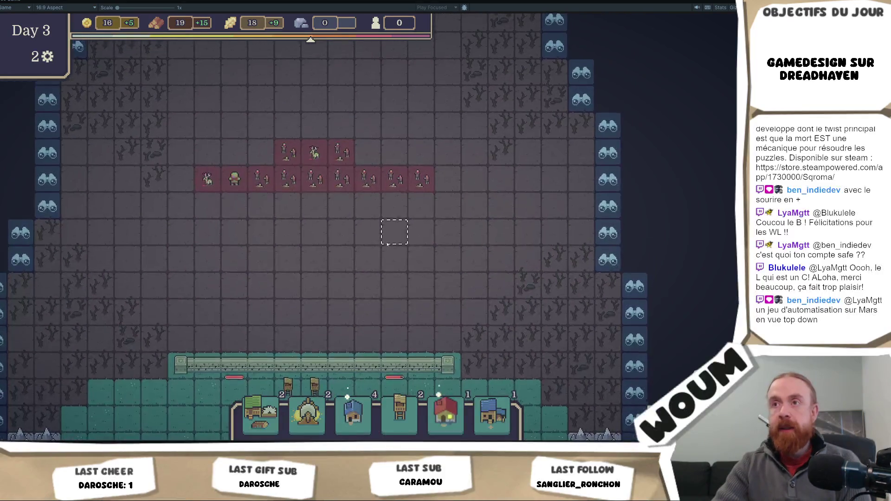
mouse_move(314, 144)
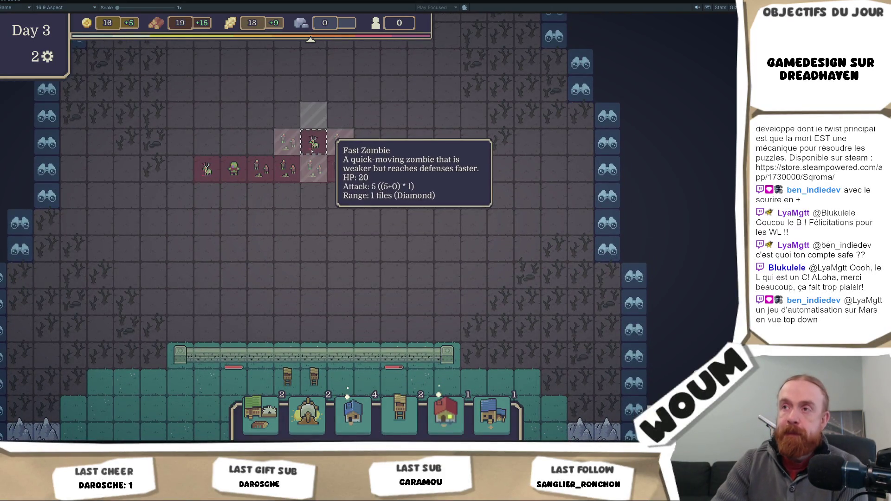
mouse_move(280, 162)
mouse_move(239, 166)
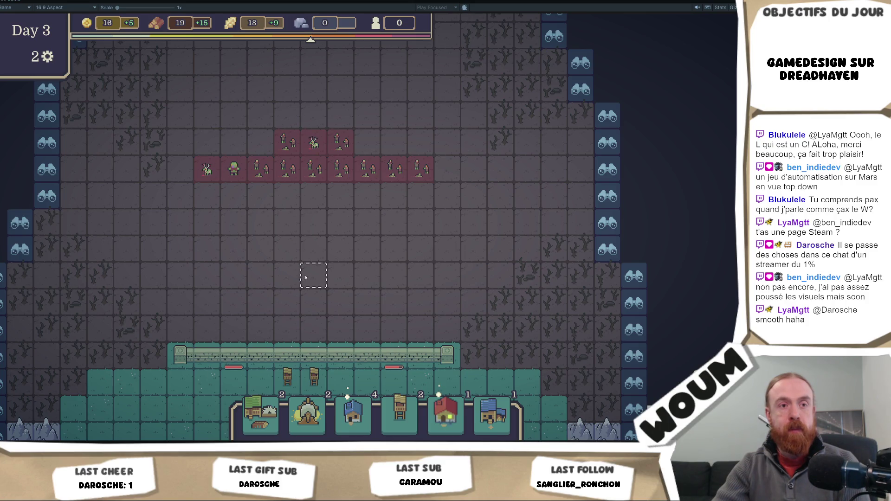
key(s)
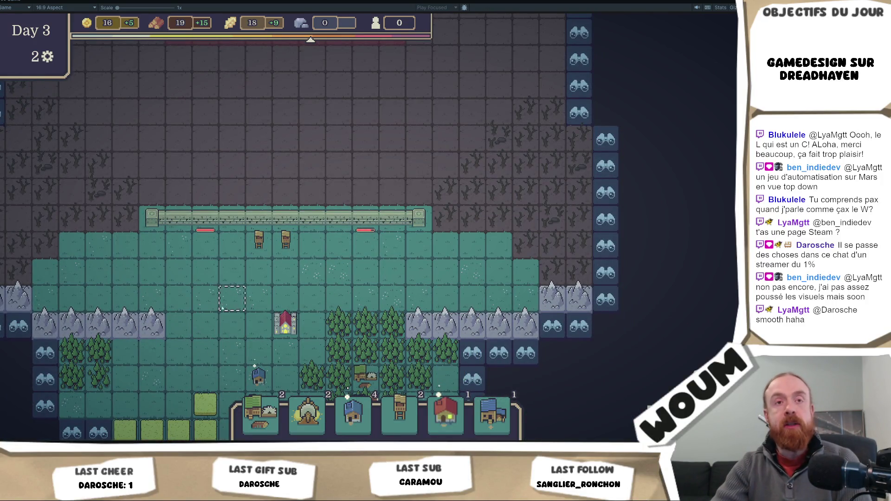
drag(227, 292, 225, 240)
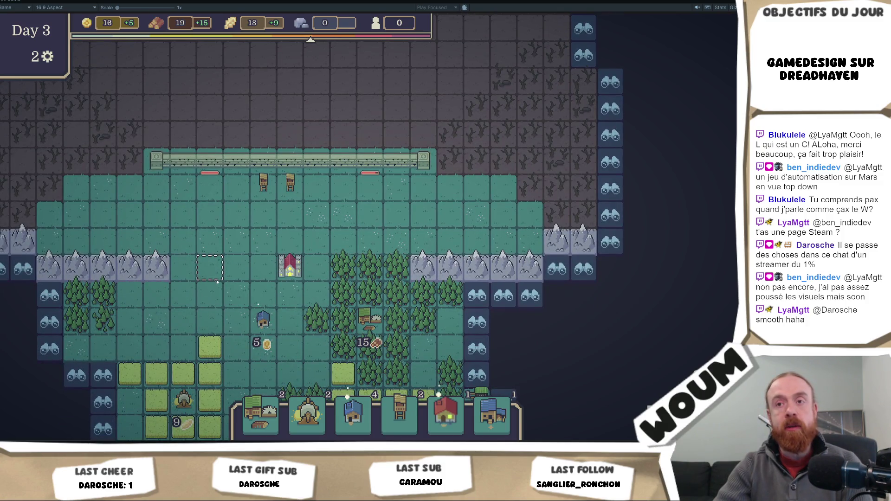
scroll(210, 308, down, 3)
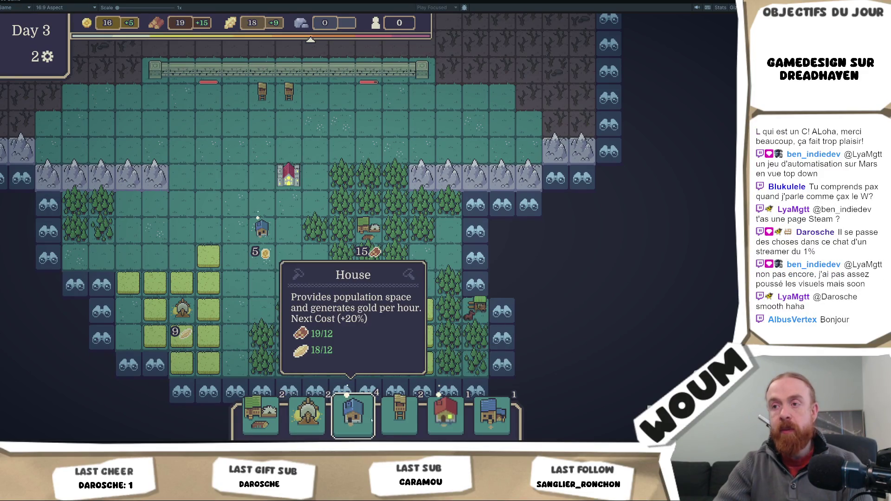
click(342, 431)
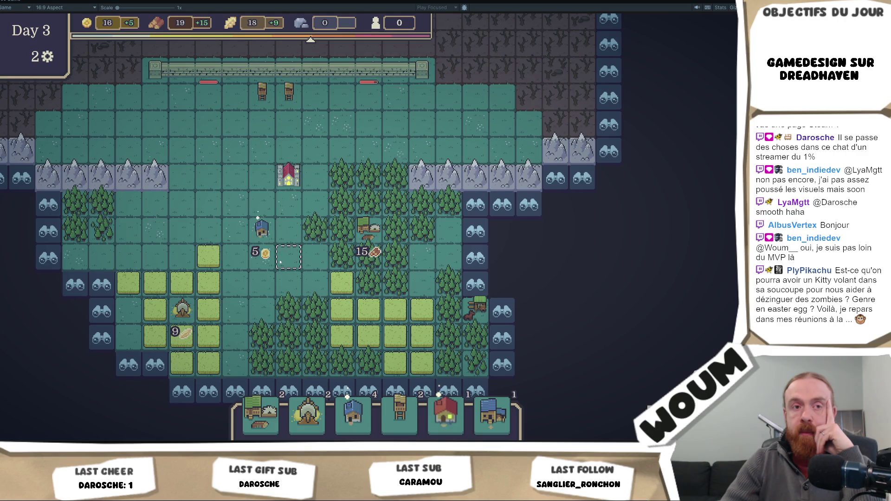
key(w)
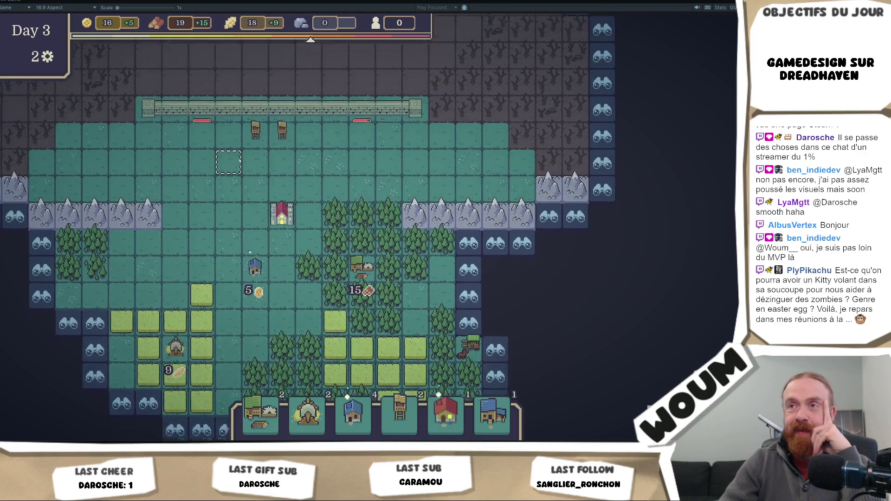
mouse_move(270, 234)
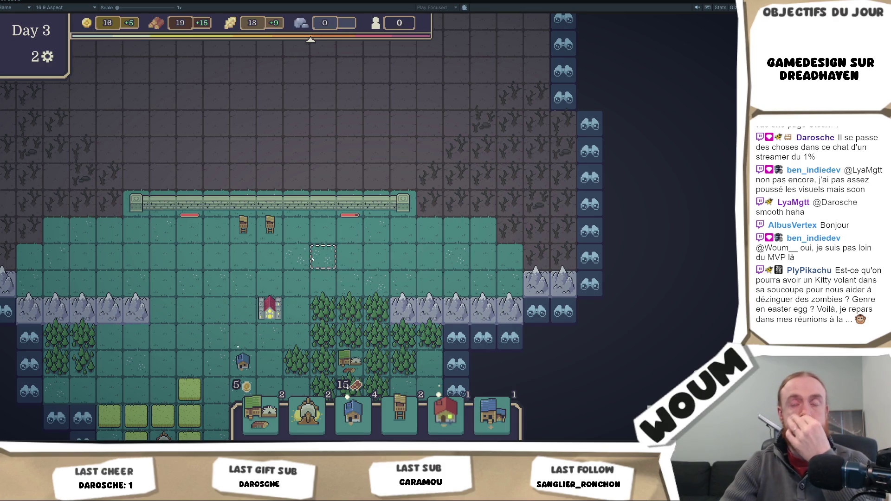
drag(312, 258, 295, 210)
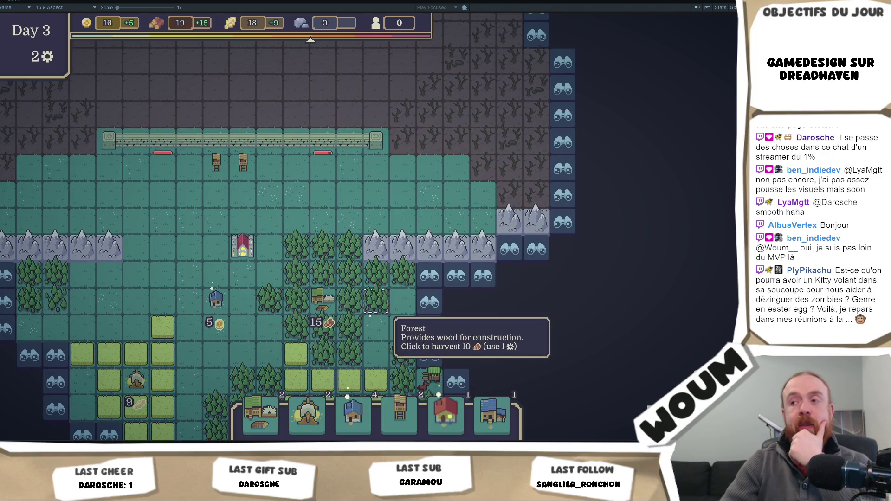
drag(367, 313, 325, 223)
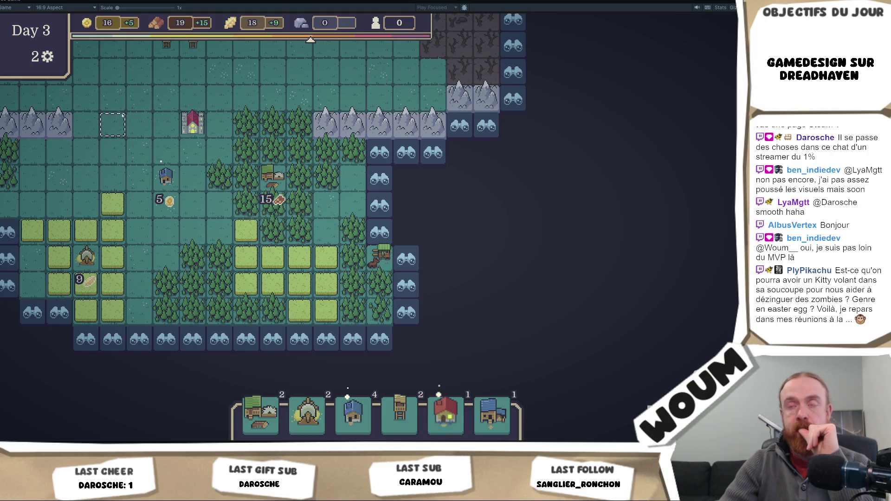
key(w)
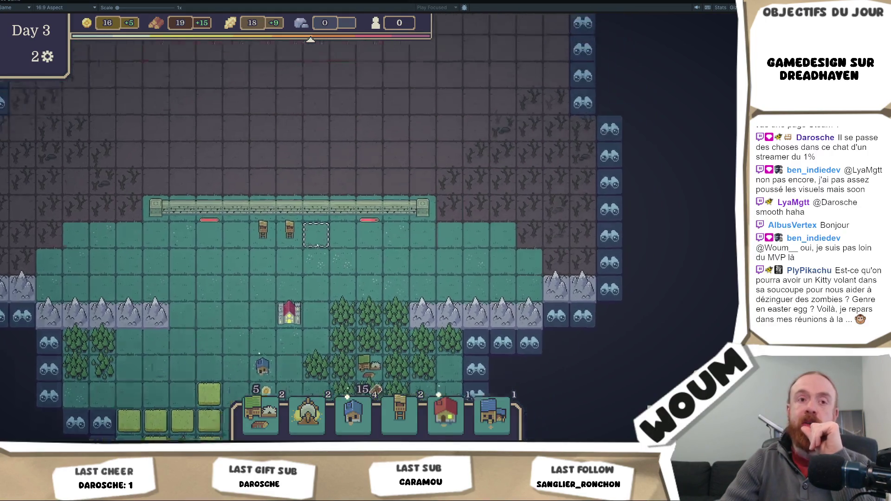
key(w)
key(d)
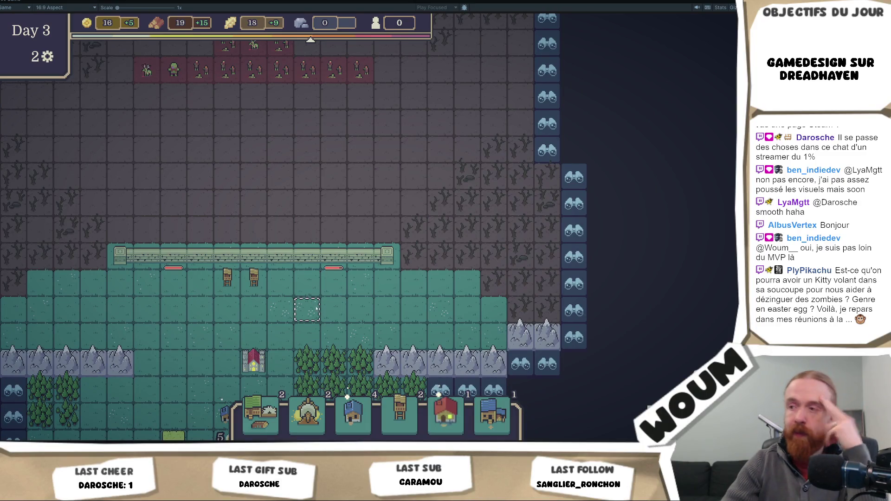
key(s)
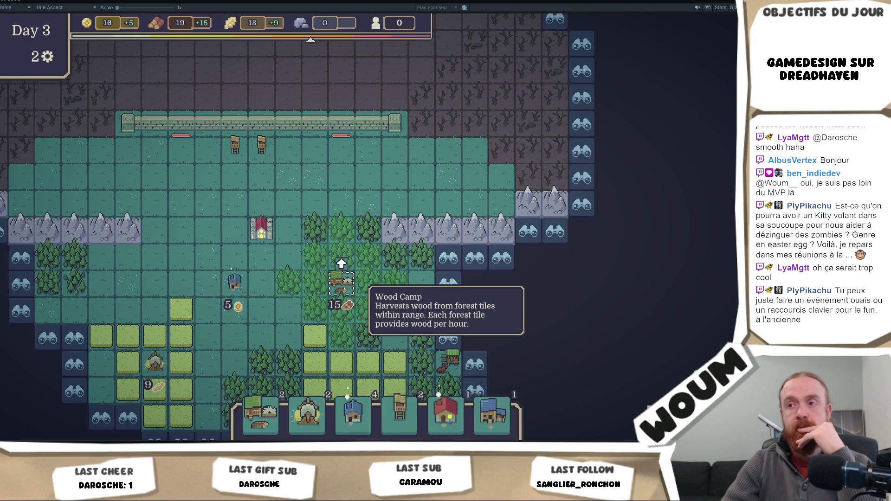
mouse_move(223, 332)
mouse_down()
mouse_move(303, 322)
mouse_move(312, 277)
mouse_up()
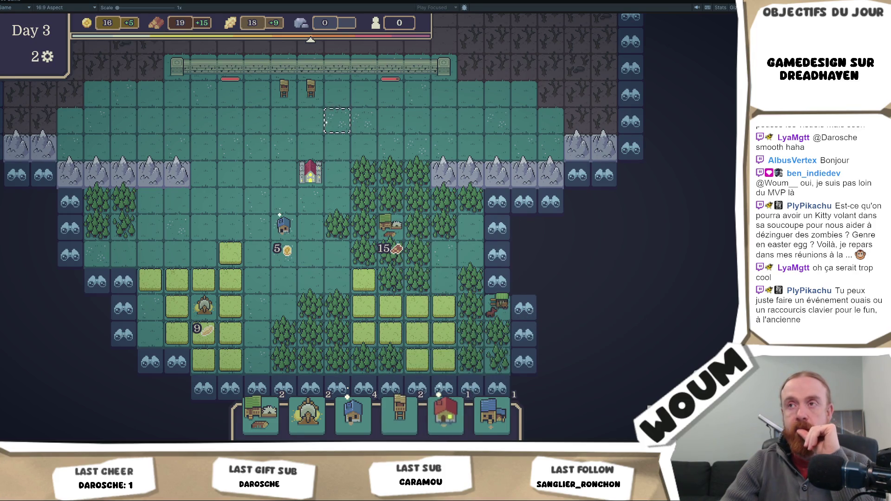
key(w)
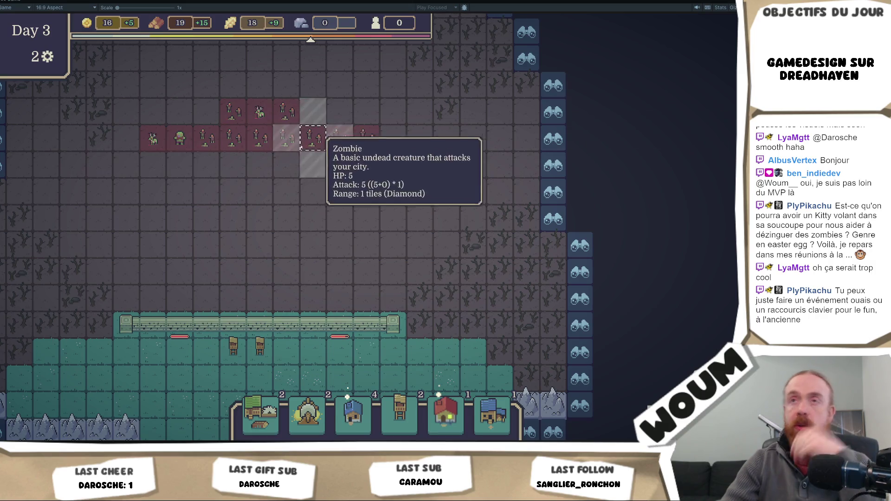
- Check the wall tower's range, then reveal the discoverable tile east of the forest
click(261, 349)
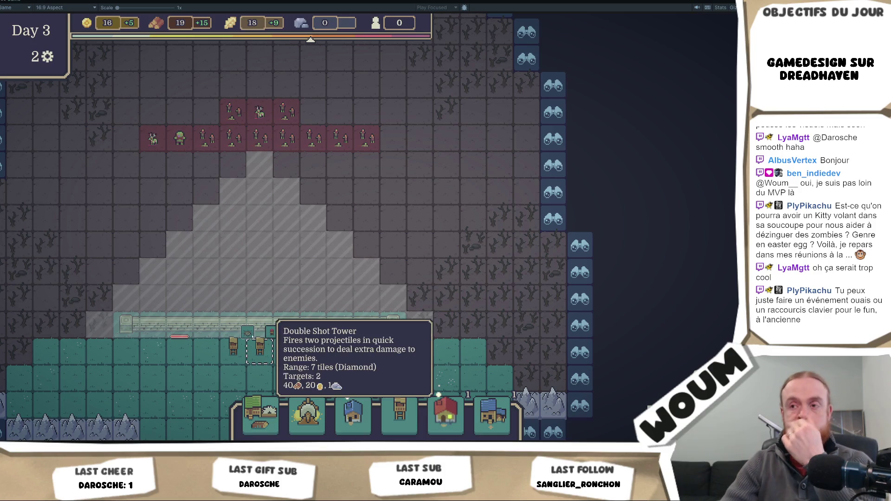
click(320, 361)
scroll(350, 378, down, 5)
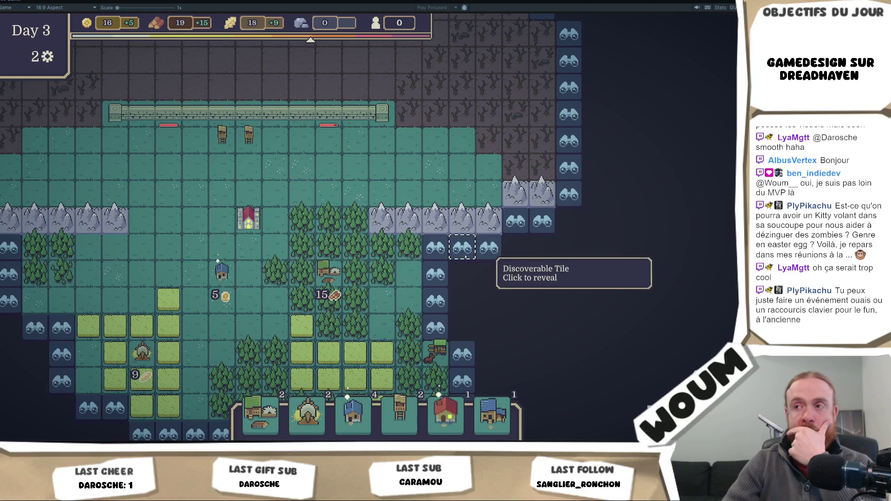
click(468, 287)
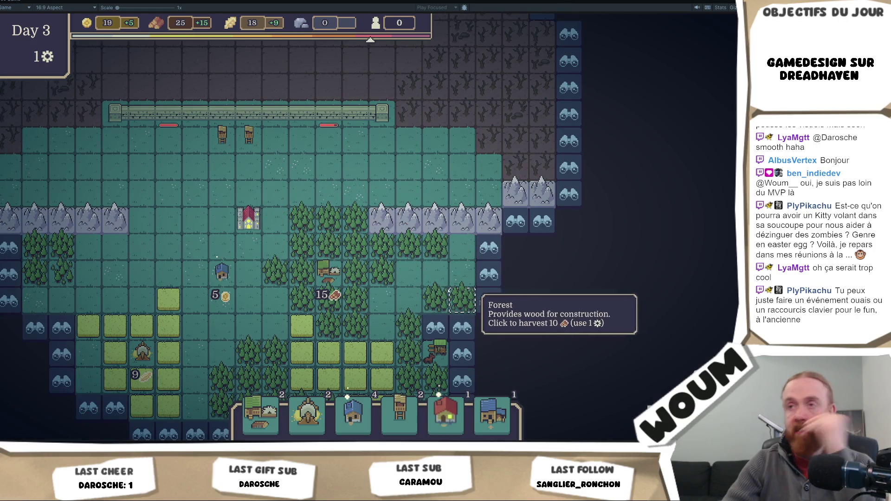
- Survey the zombie rows and village, then harvest the eastern forest tile for 10 wood
key(s)
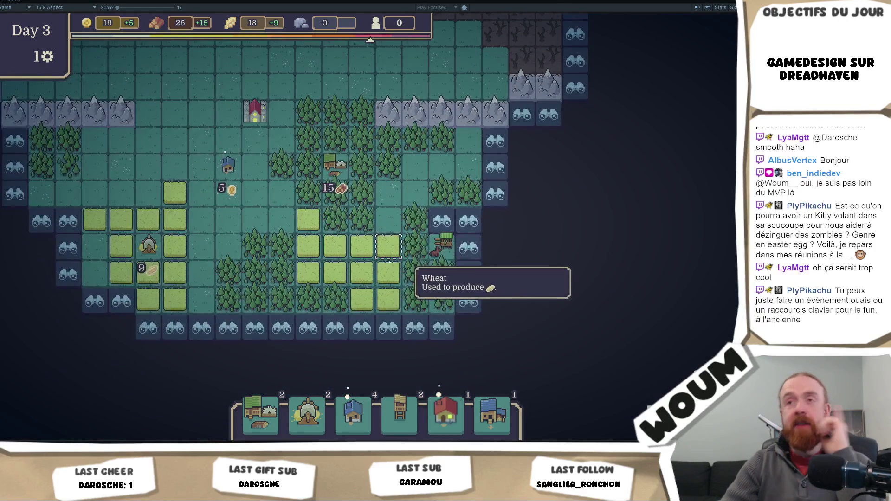
key(w)
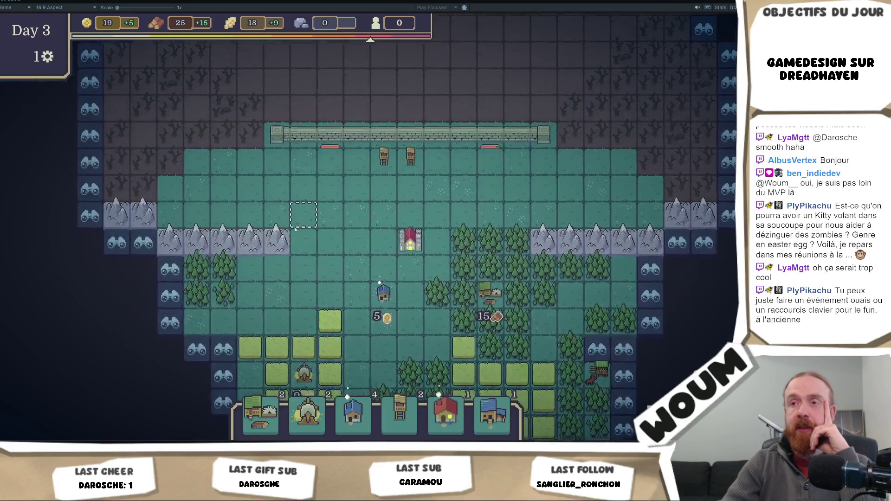
key(s)
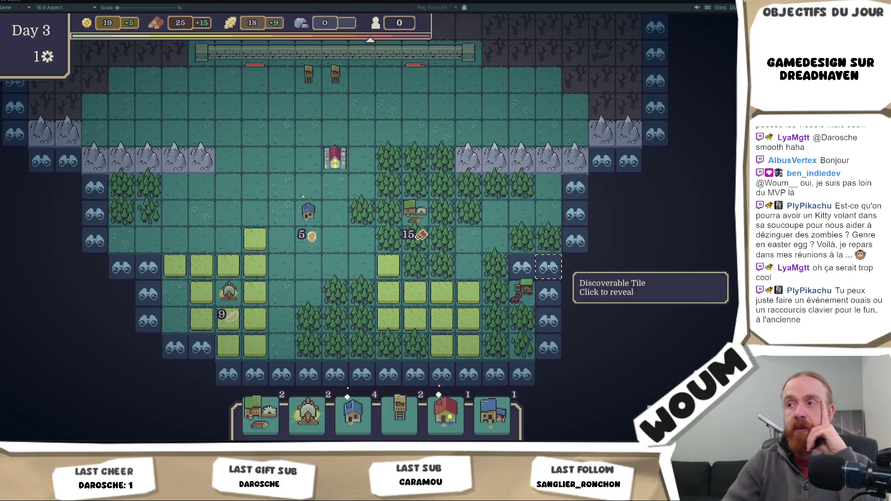
key(w)
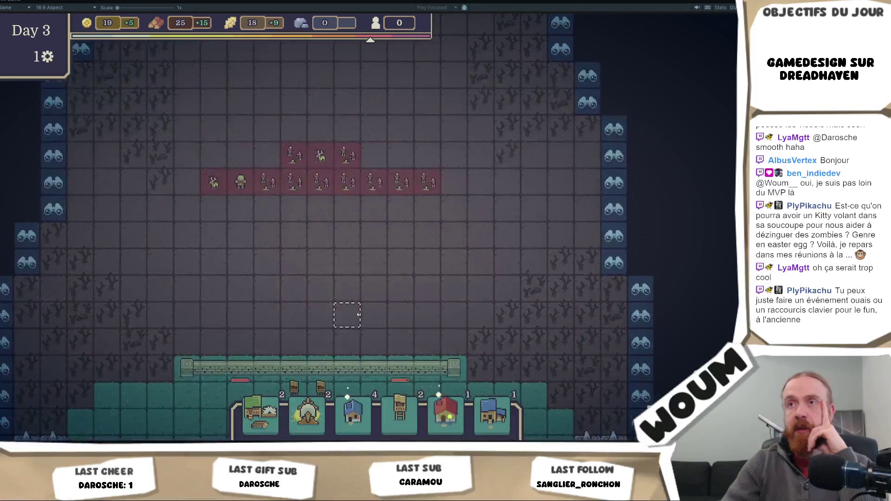
key(s)
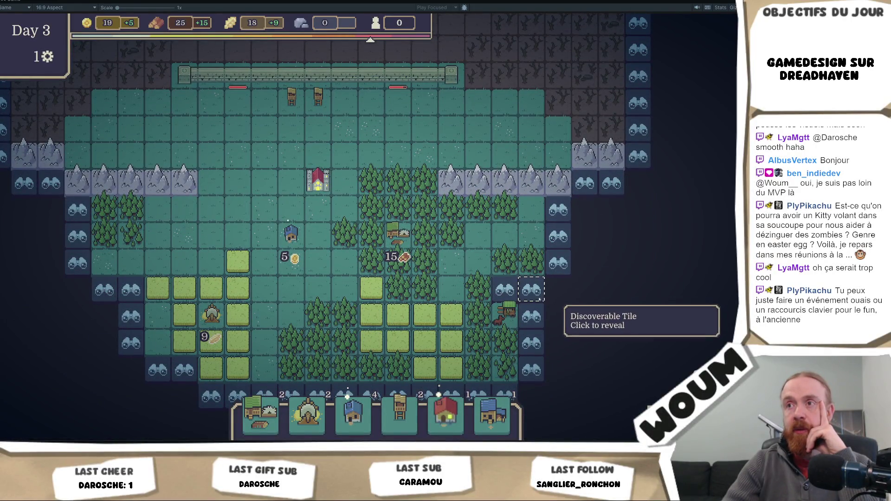
key(s)
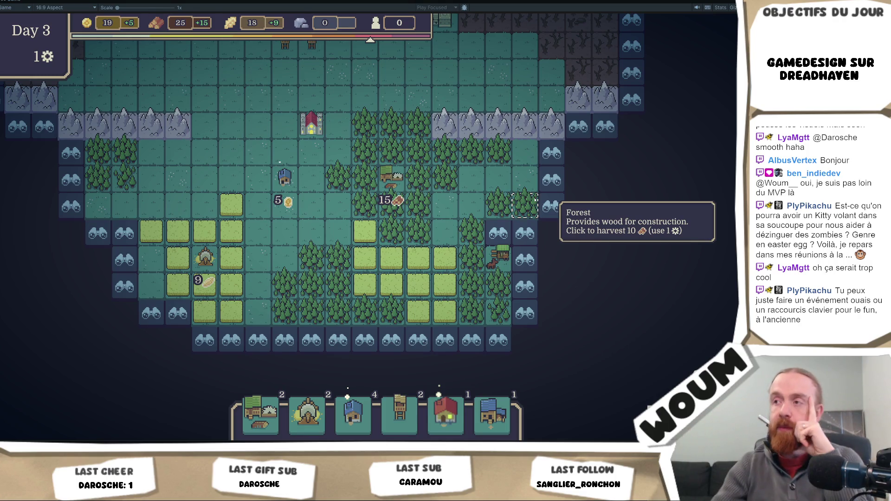
click(509, 246)
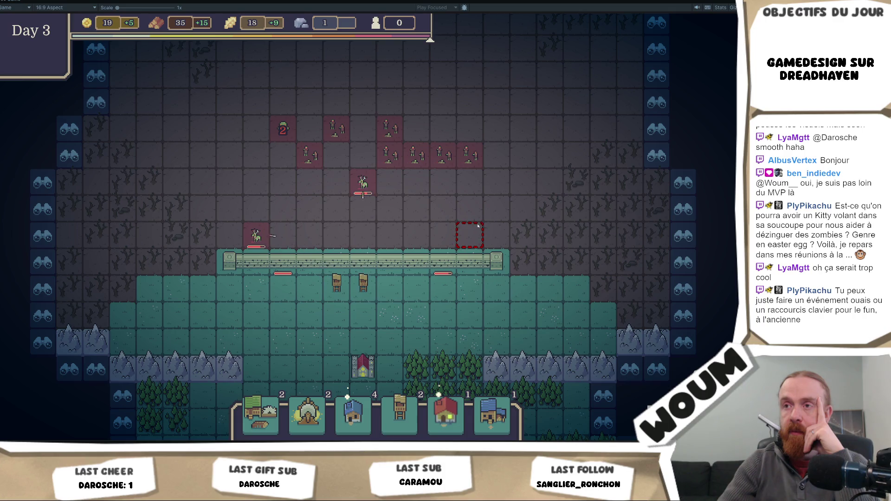
- Harvest a Forest tile for 10 wood and wait out the zombie wave until Day 4 with 50 wood
mouse_move(268, 231)
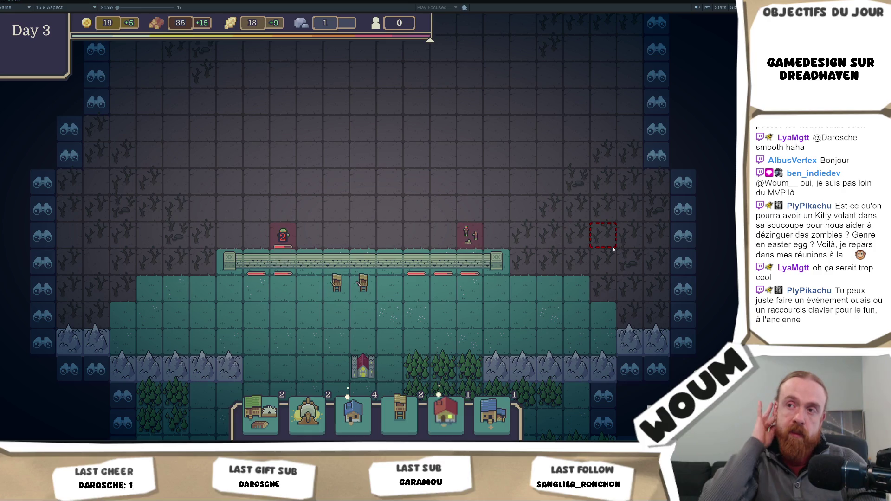
mouse_move(372, 294)
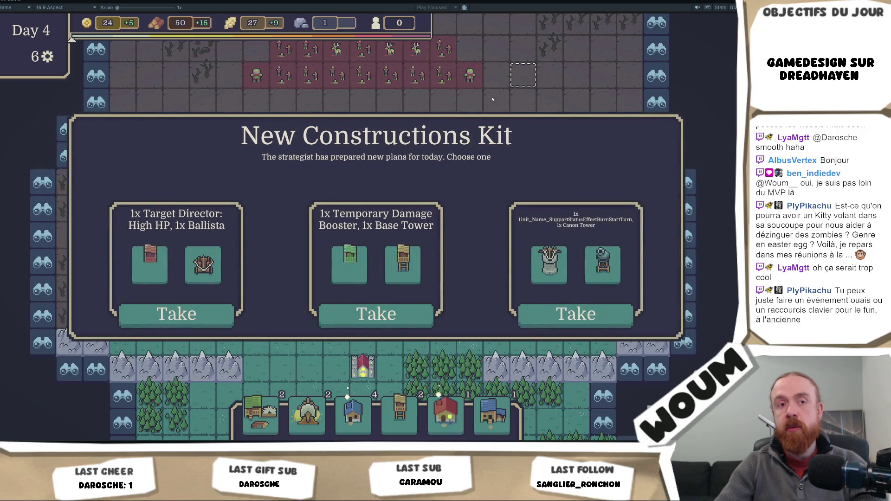
- Take the Damage Booster and Base Tower kit and the two-Woodcamp pack, then restore the full editor layout
click(376, 314)
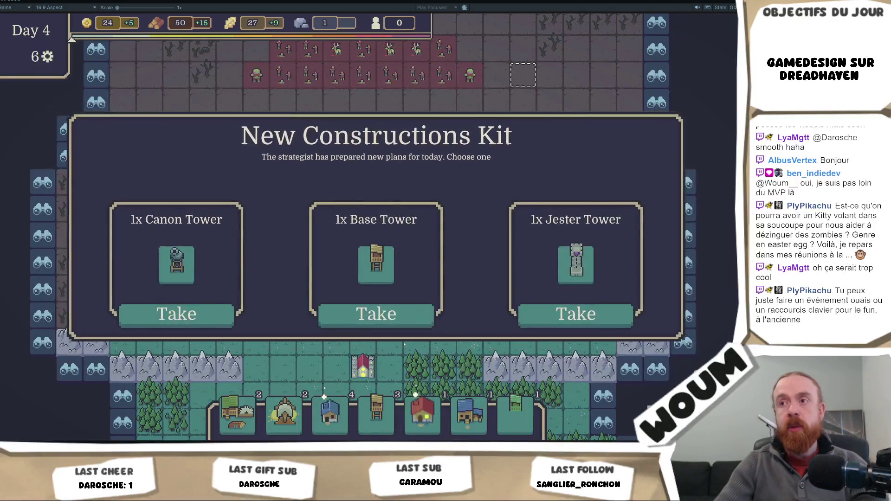
click(405, 318)
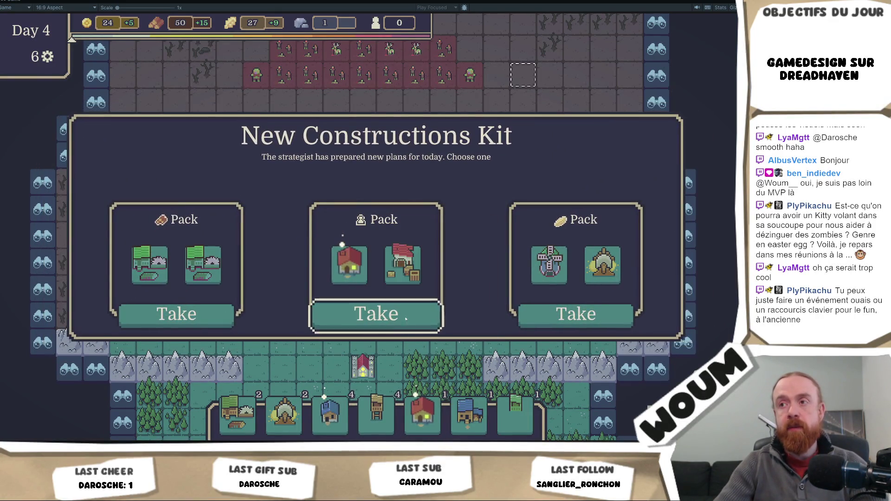
mouse_move(212, 265)
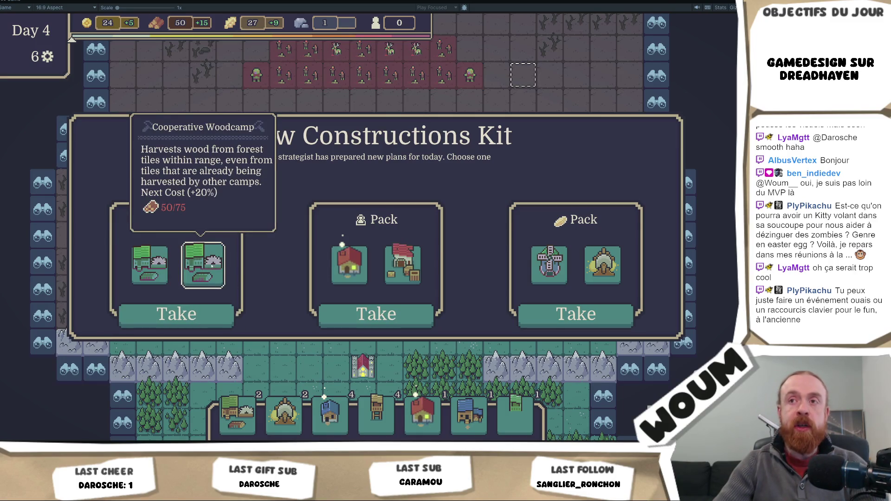
click(176, 314)
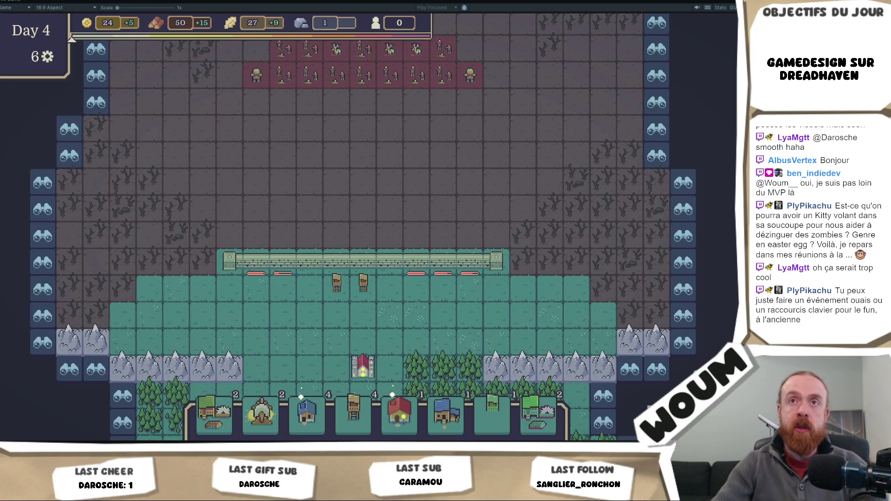
right_click(20, 2)
click(33, 21)
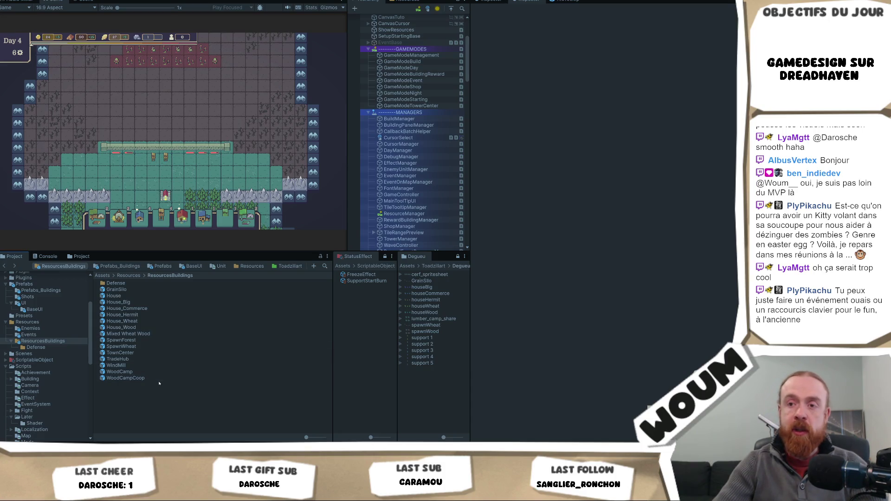
- Change the WoodCampCoop prefab's Element 0 wood cost amount from 75 to 40
click(153, 378)
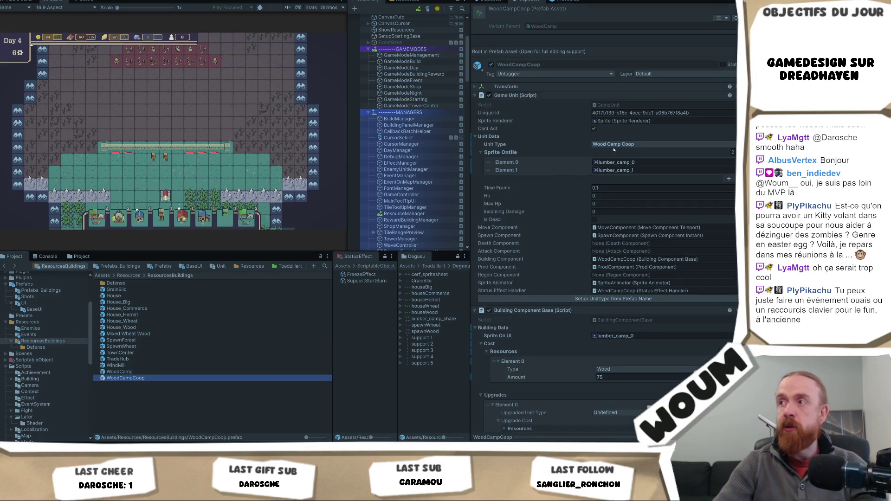
scroll(640, 198, down, 2)
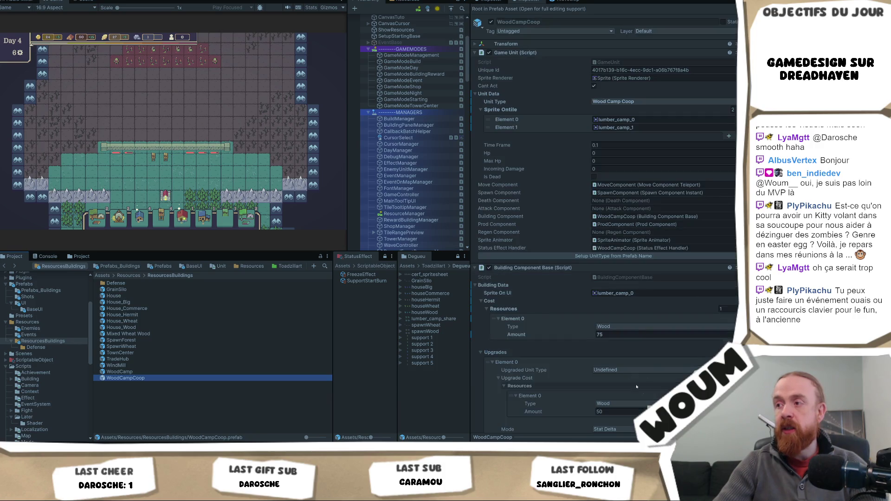
click(617, 334)
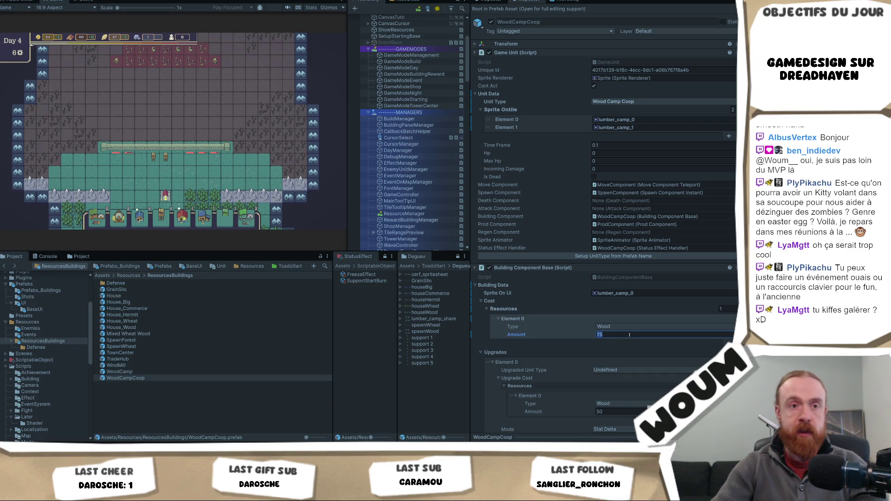
text(40)
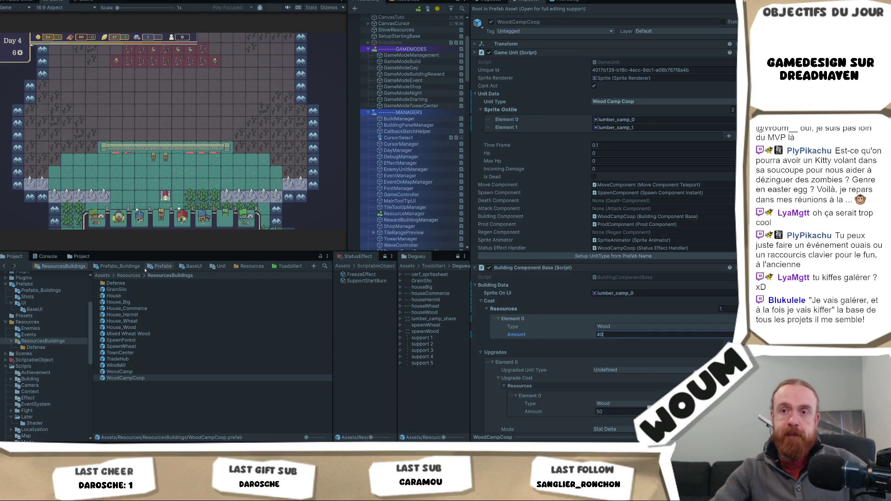
click(135, 284)
- Open the Defense folder and inspect BaseTower, showing its 40 Wood and 1 Coin cost
double_click(135, 284)
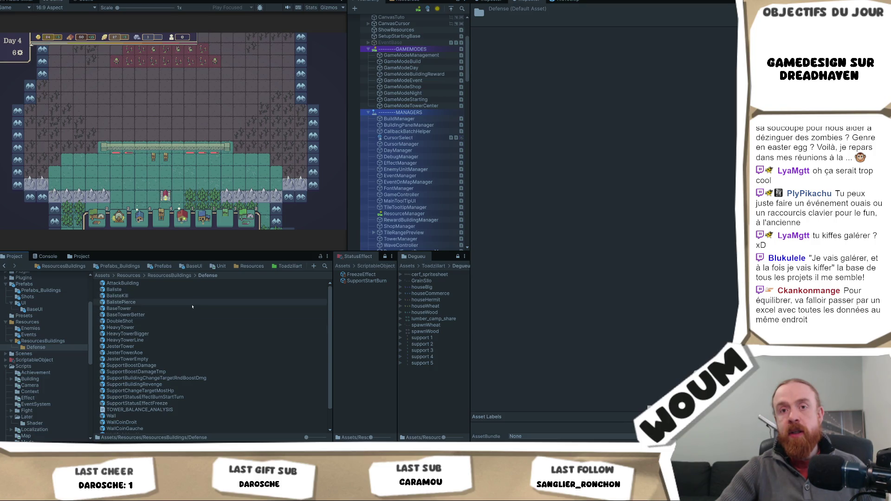
click(190, 308)
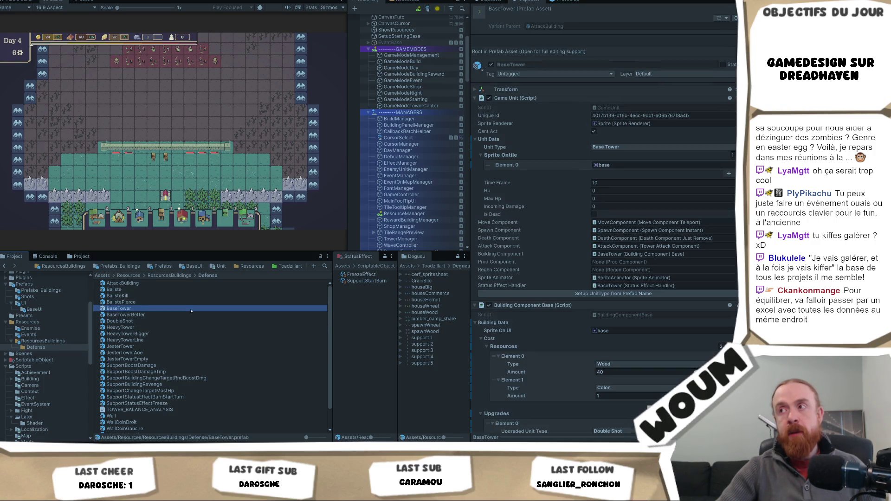
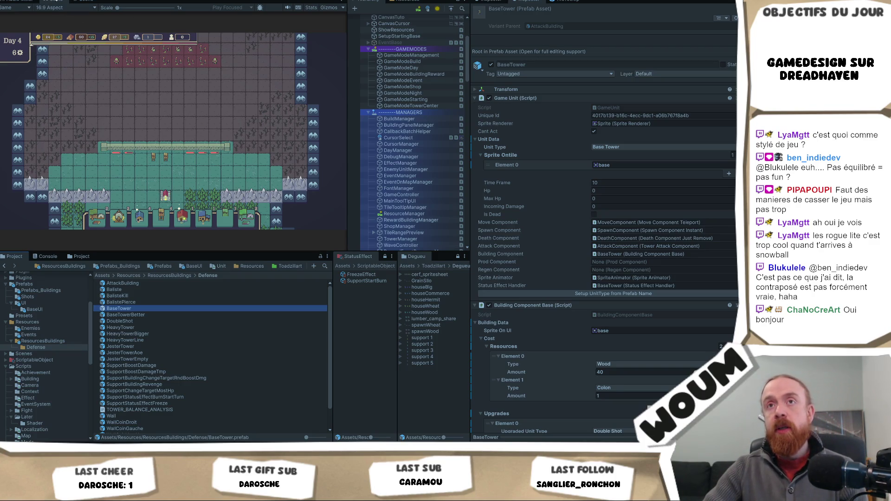
- Maximize the Game view so the playtest fills the editor, clearing the tower selection
right_click(56, 1)
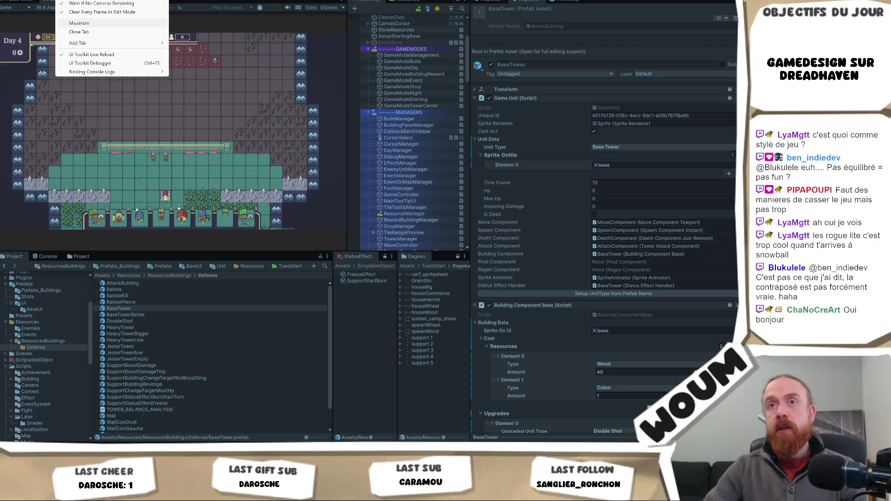
click(242, 122)
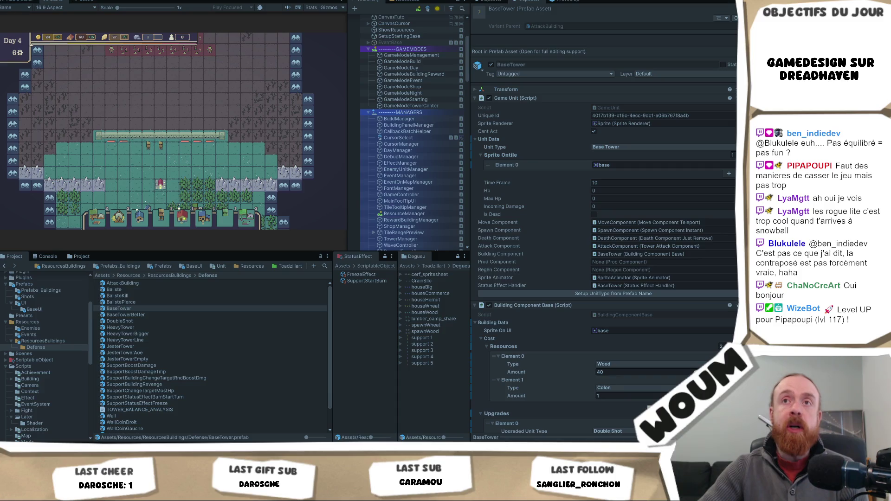
right_click(60, 3)
click(77, 6)
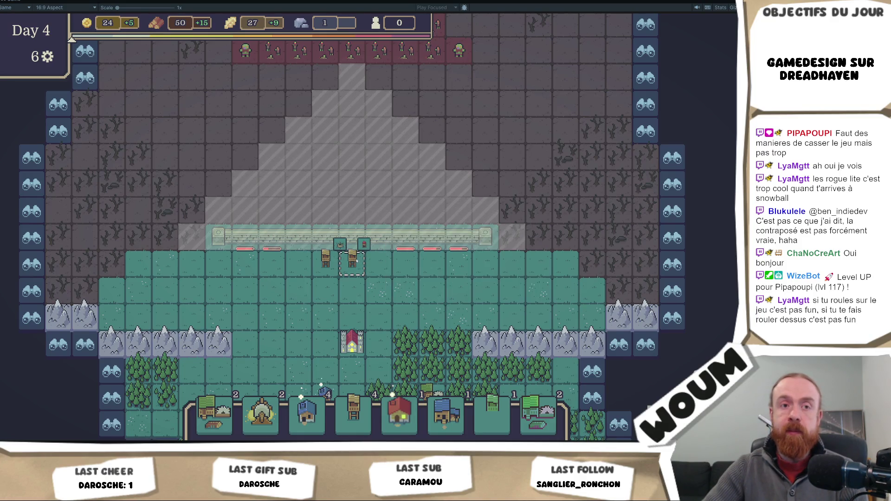
click(322, 276)
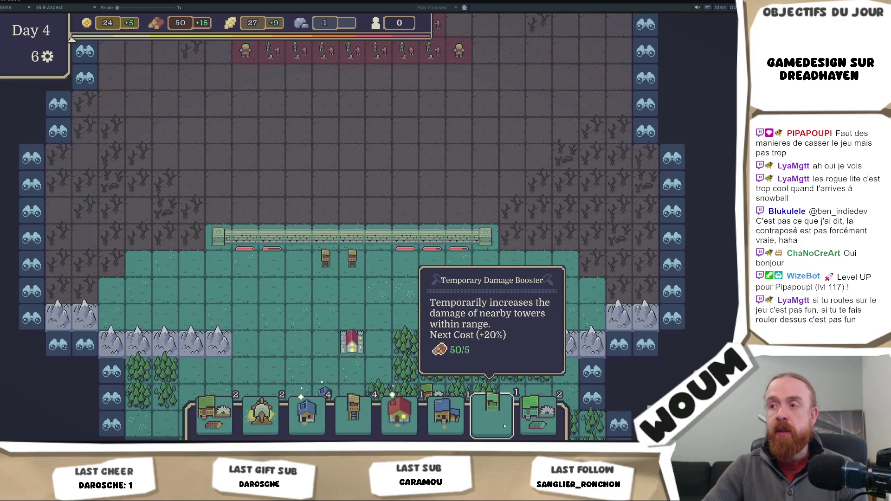
- Pick up the Temporary Damage Booster card, then cancel its placement
click(504, 426)
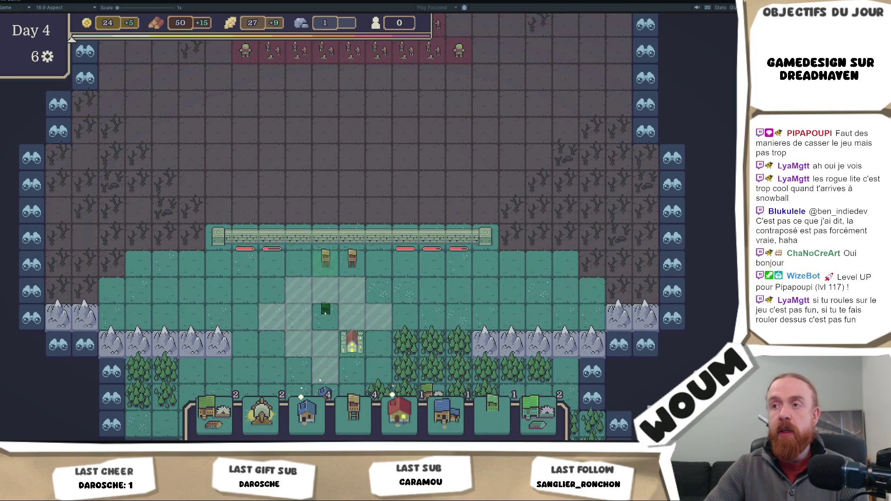
click(504, 433)
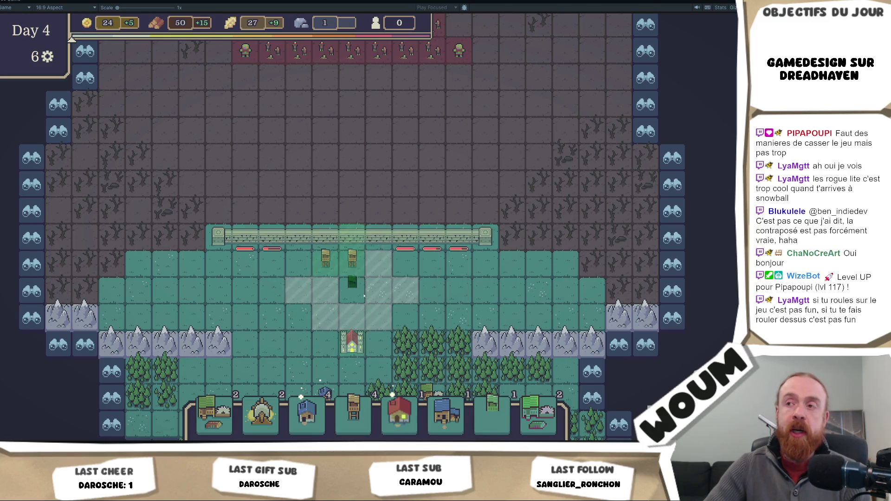
right_click(412, 288)
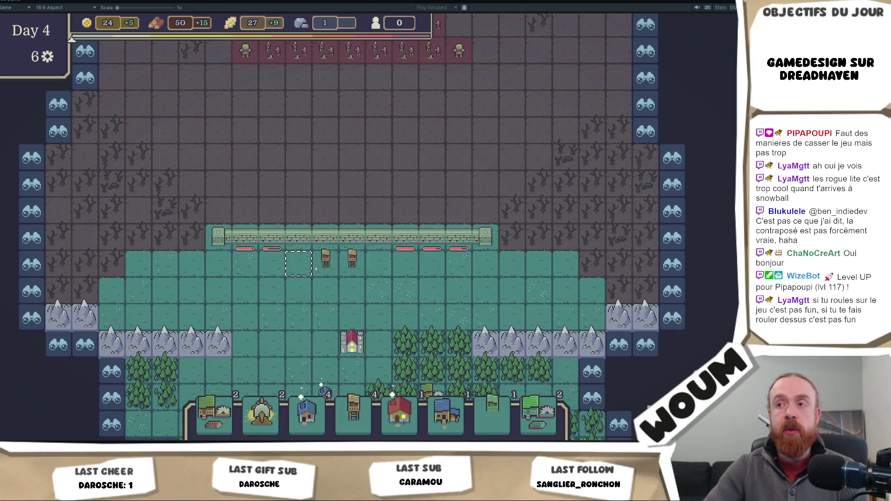
mouse_move(345, 247)
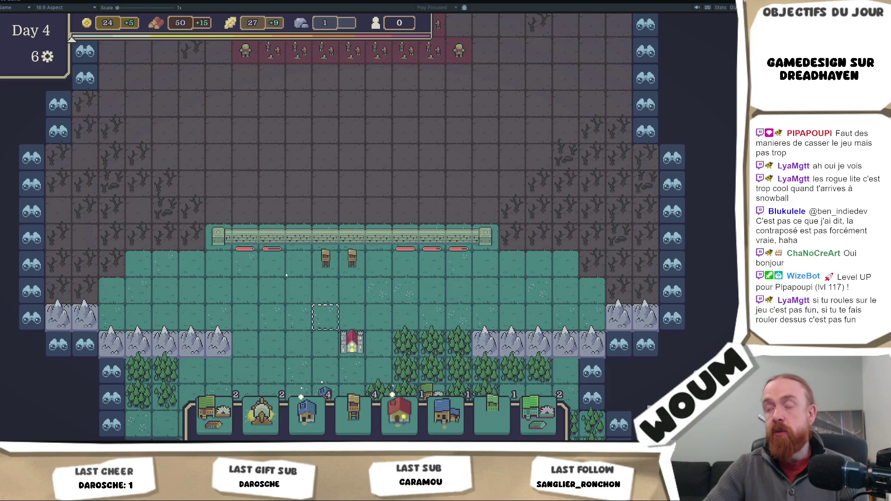
scroll(302, 154, up, 1)
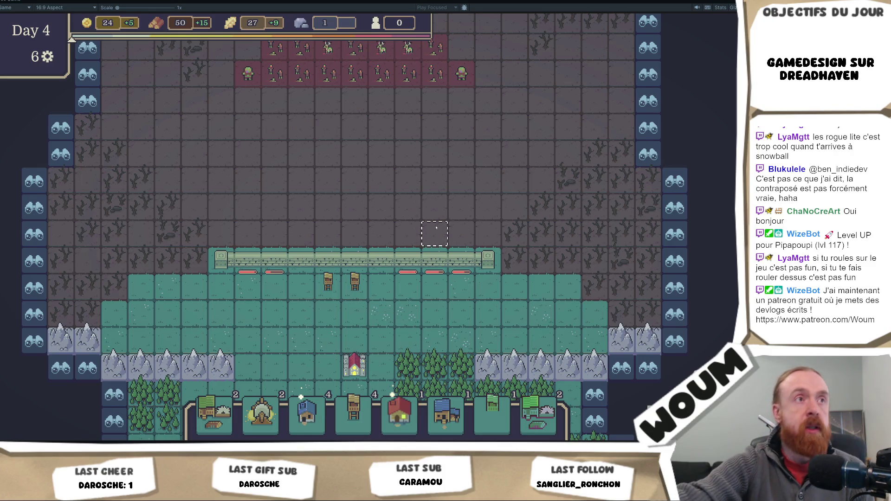
- Select the Base Tower to view its stats, deselect it, and pan the camera
click(350, 298)
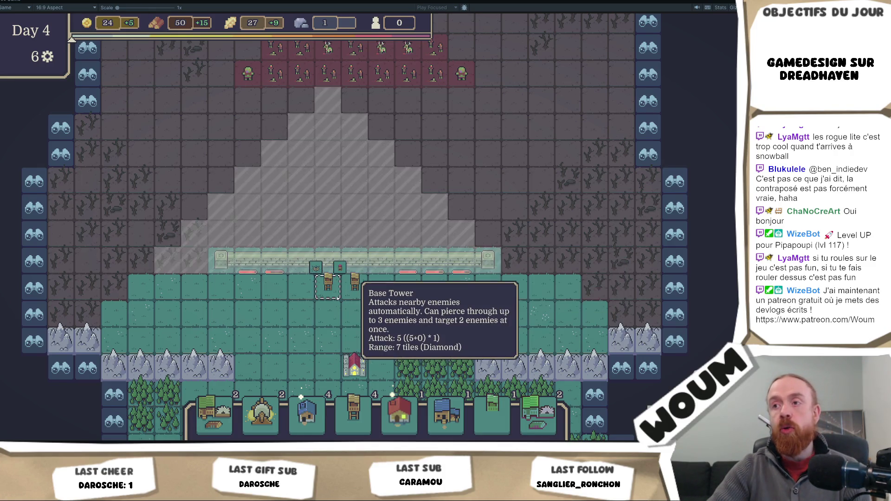
right_click(350, 298)
key(s)
key(d)
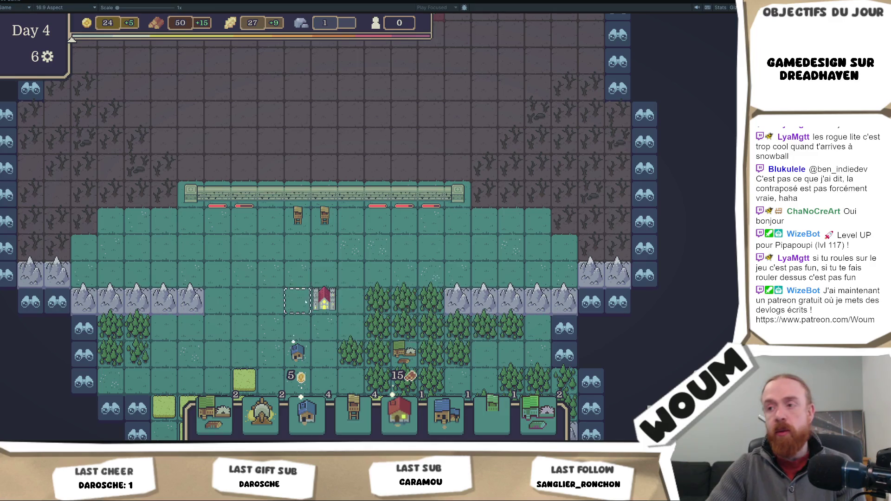
right_click(10, 2)
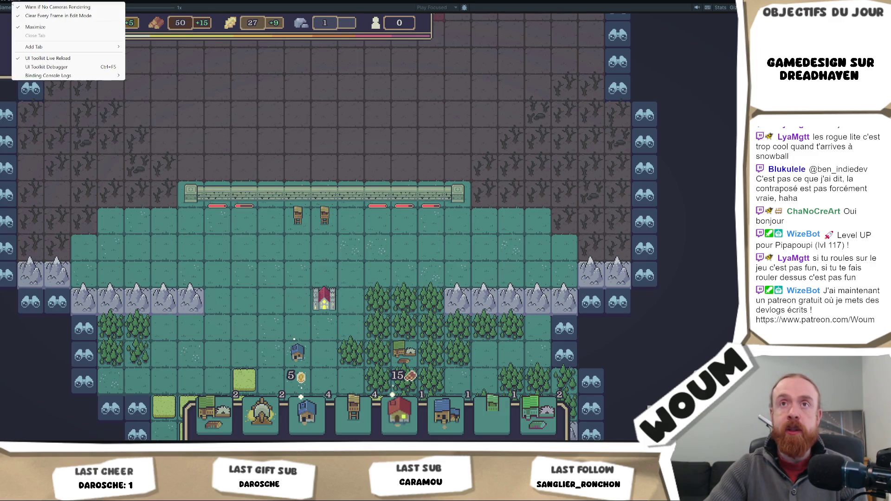
- Restore the full editor layout and select the Zombie prefab in Resources/Enemies, showing Hp 5
key(Escape)
key(shift+space)
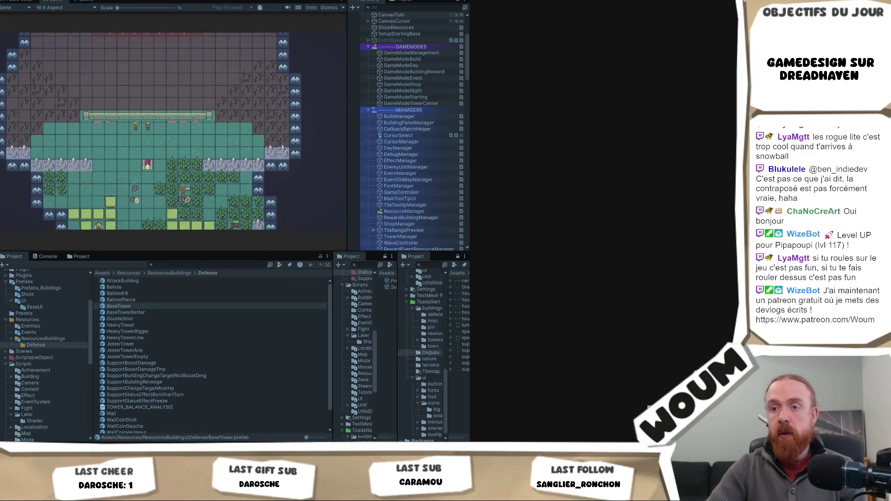
click(30, 328)
click(115, 283)
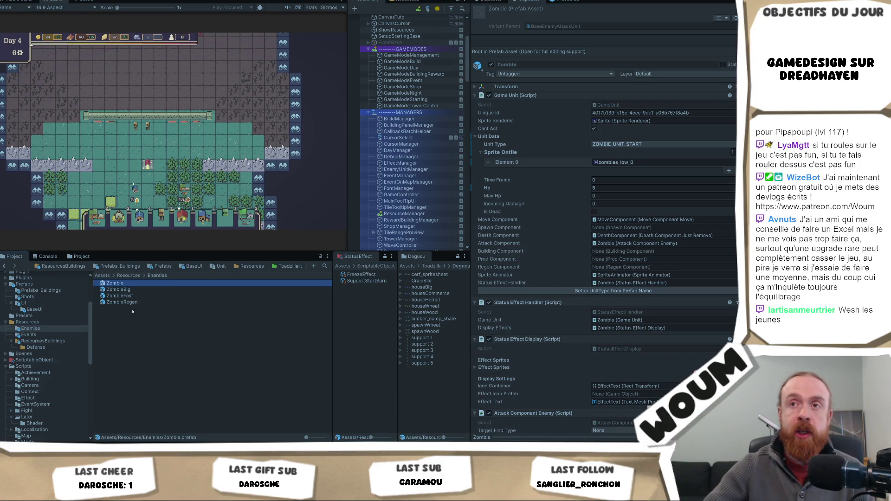
scroll(146, 137, up, 2)
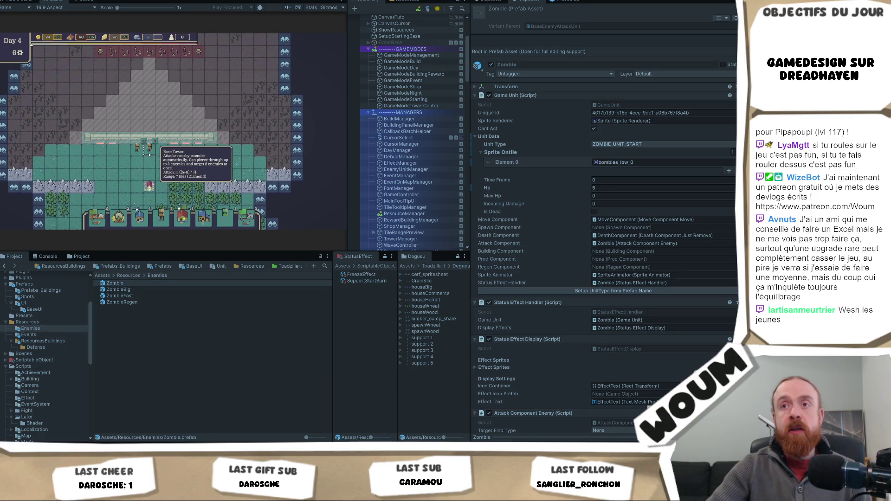
mouse_move(141, 160)
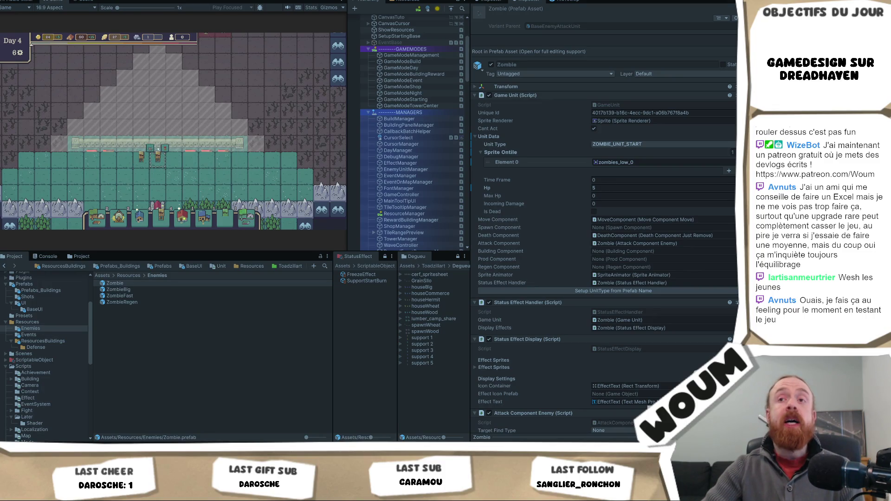
click(159, 149)
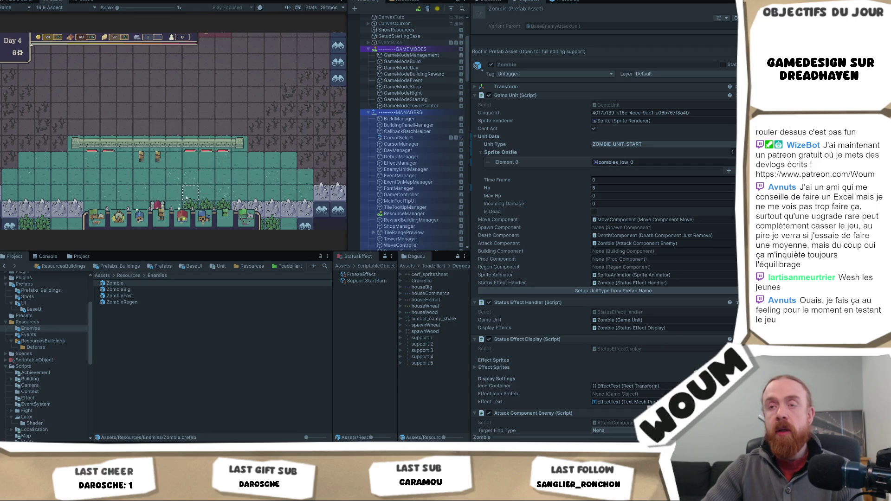
- Set ZombieFast's Hp to 10, then open the ZombieBig prefab in Prefab Mode
click(135, 297)
click(633, 213)
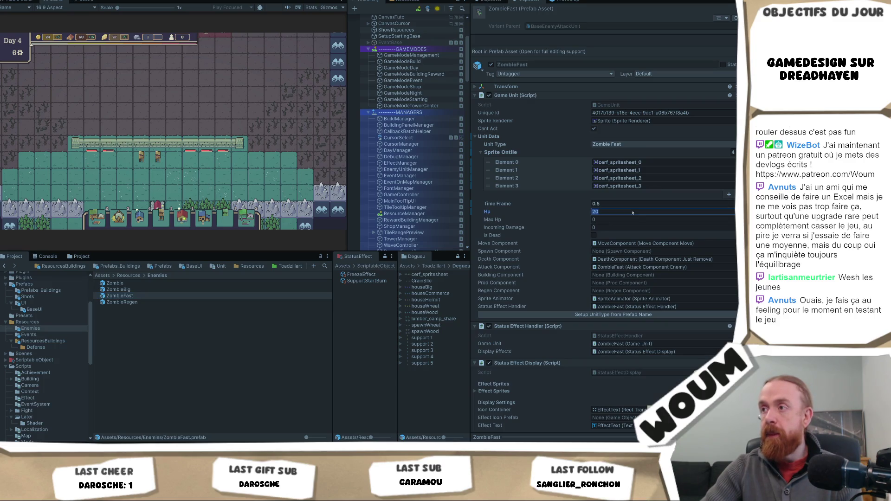
text(10)
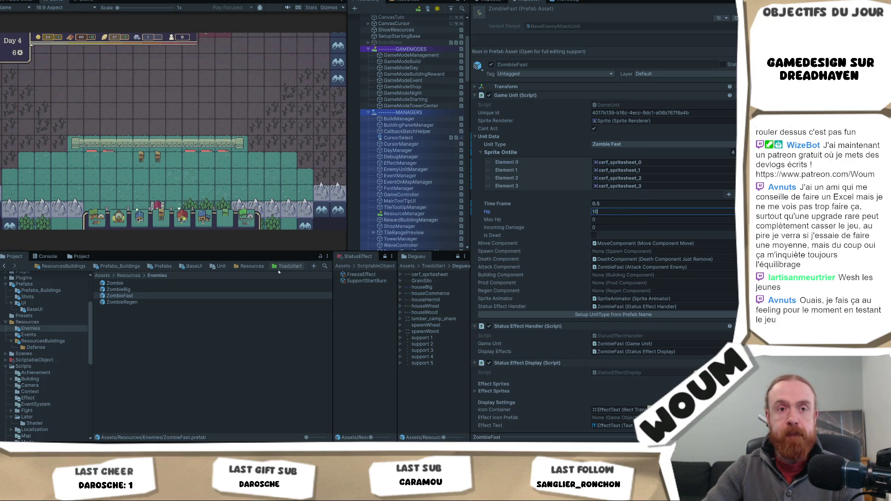
click(183, 290)
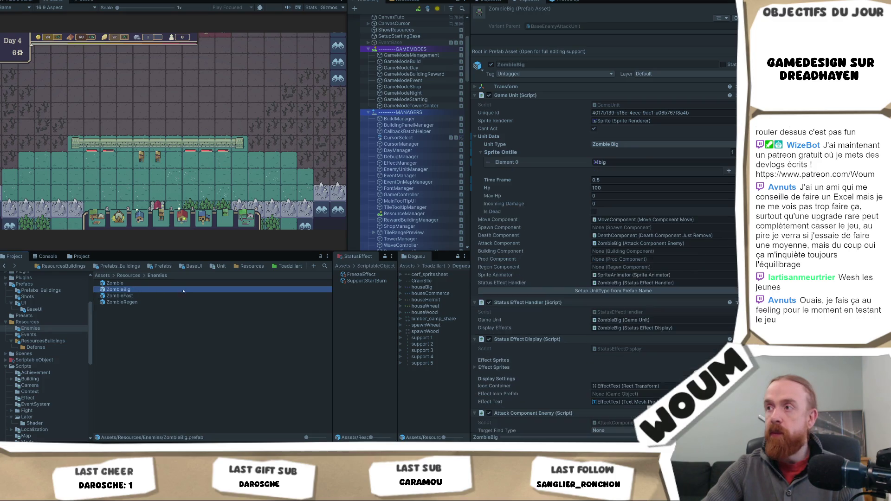
double_click(141, 287)
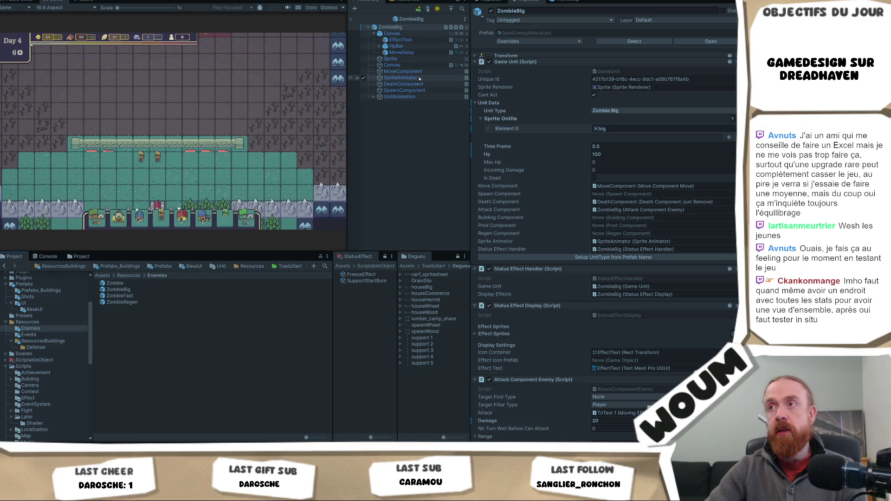
- Look through ZombieBig's death, spawn and main unit components
click(417, 84)
click(416, 91)
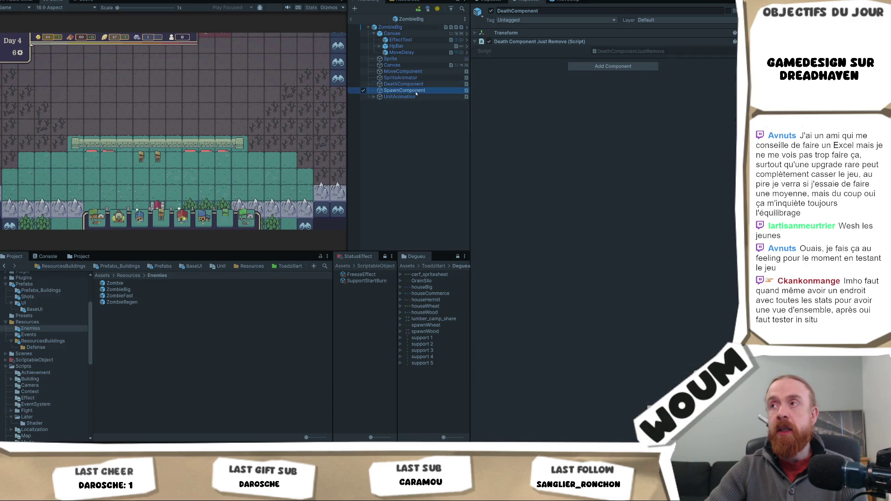
click(413, 27)
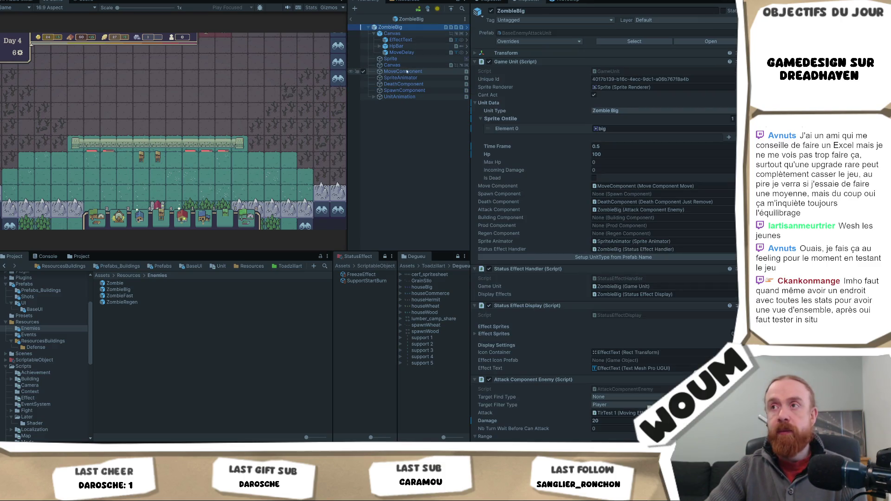
scroll(627, 185, down, 3)
scroll(628, 184, up, 3)
- Set ZombieBig's Nb Delay Between Moves to 5 and save the prefab
double_click(627, 186)
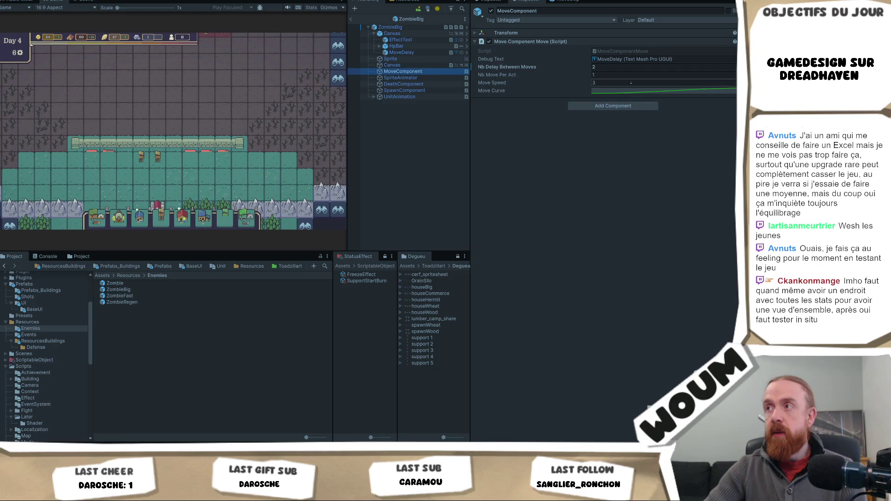
click(609, 66)
text(5)
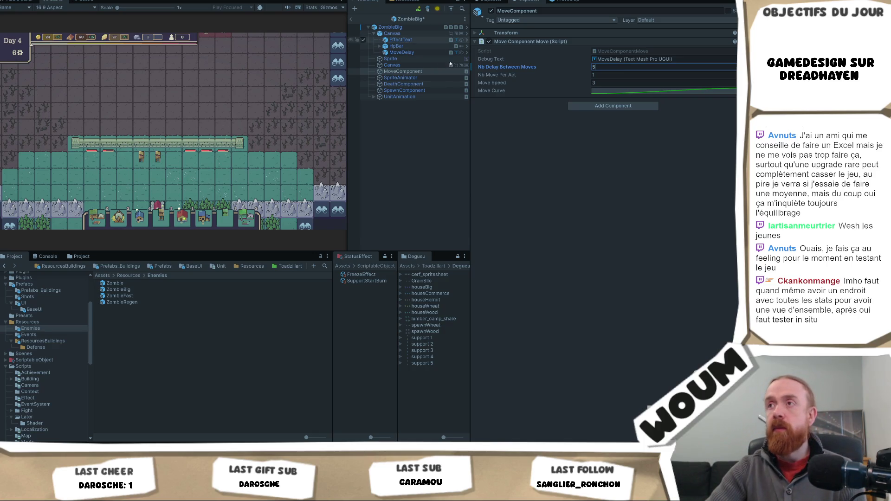
key(ctrl+s)
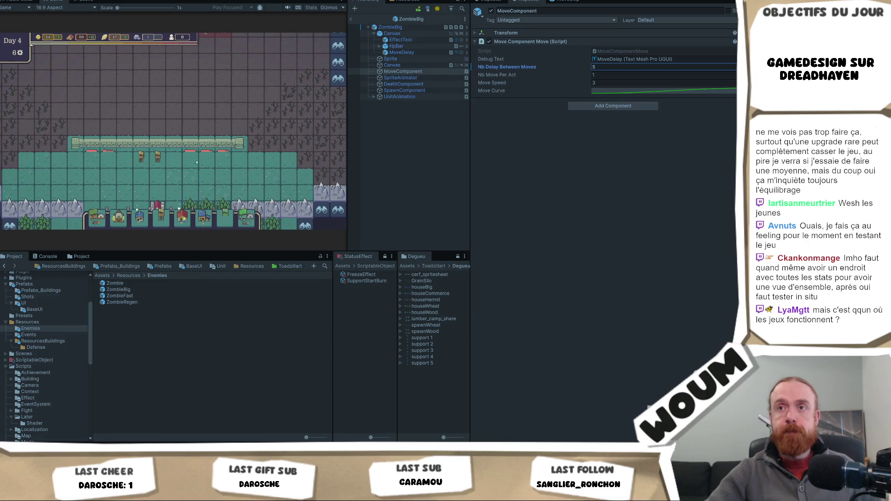
- Zoom the Game view out and back in around the houses and Wood Camp
mouse_move(224, 146)
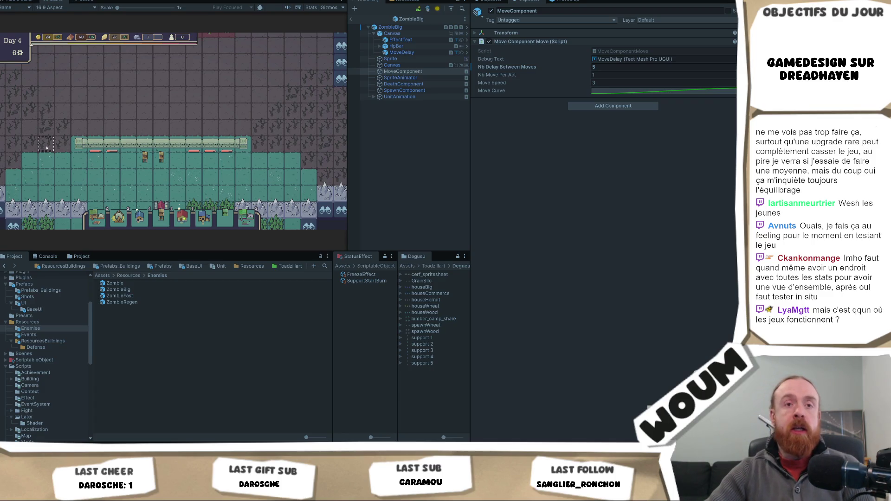
scroll(245, 187, down, 3)
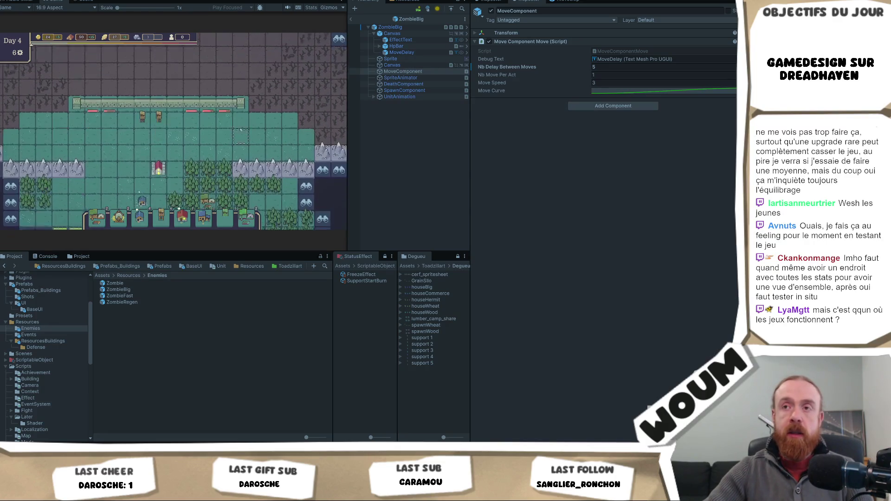
scroll(227, 131, down, 2)
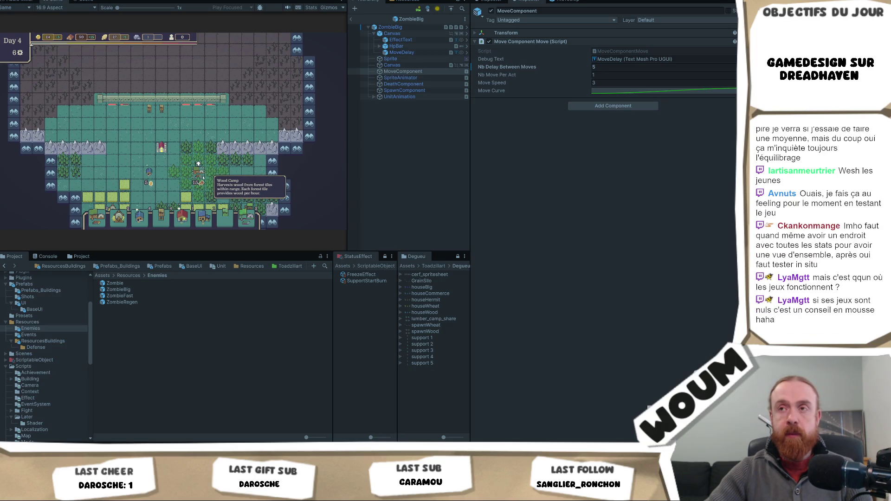
scroll(199, 166, up, 2)
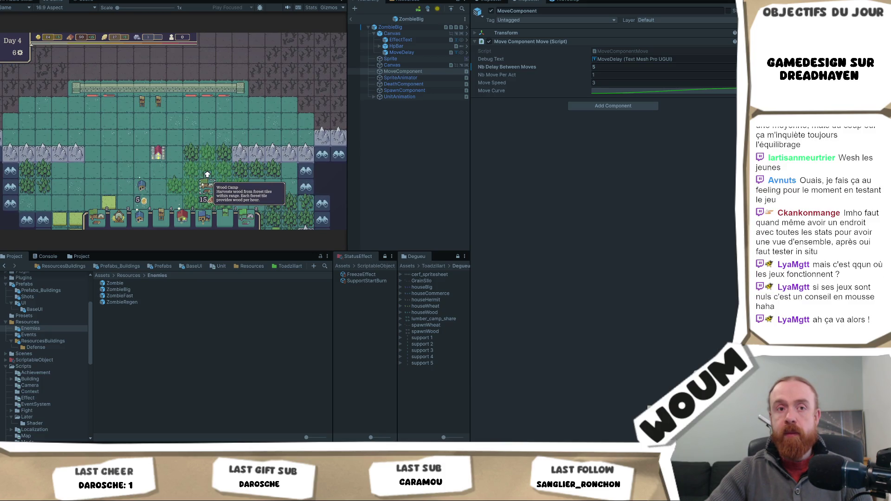
scroll(208, 175, up, 1)
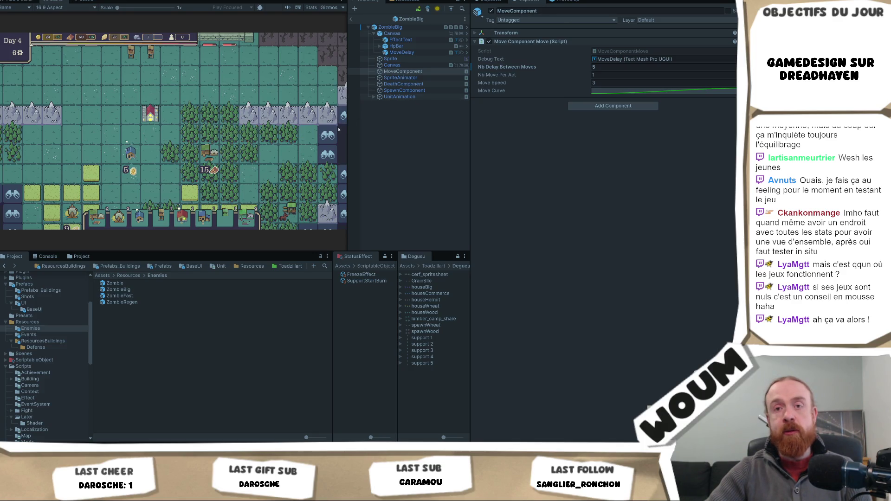
- Compare ZombieFast's unit data with ZombieBig's Hp 100 and Time Frame 0.5
click(166, 291)
click(164, 296)
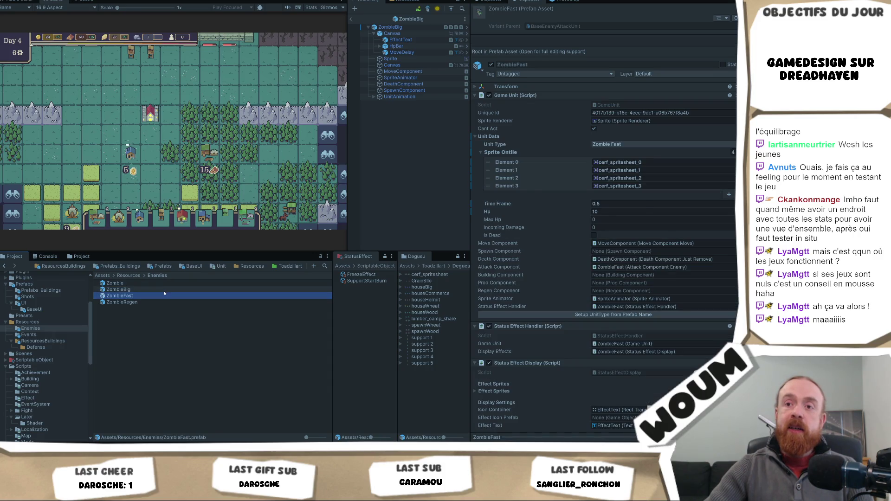
click(165, 290)
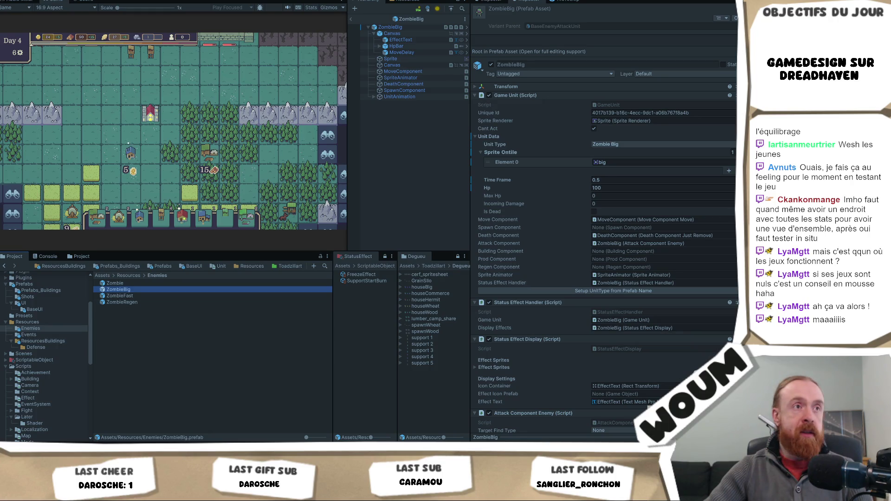
- Place a House card on a map tile in the running game, then zoom out and pan
click(170, 128)
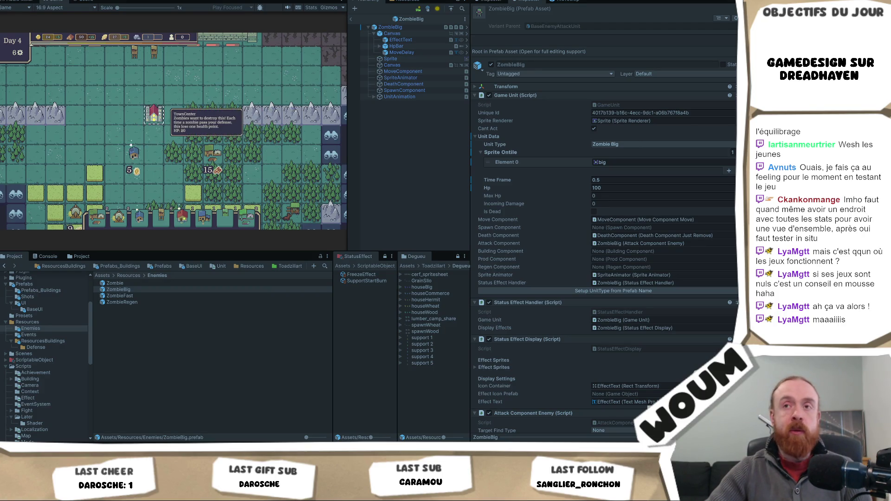
click(137, 226)
scroll(109, 160, up, 2)
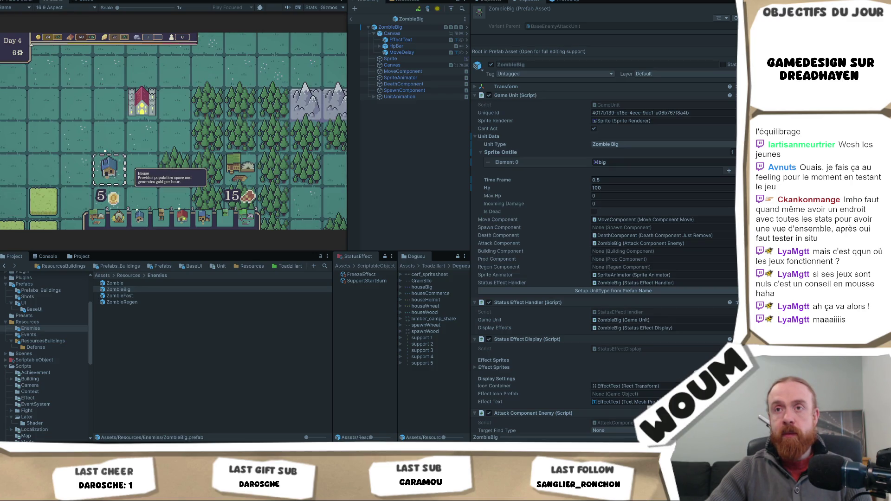
click(104, 154)
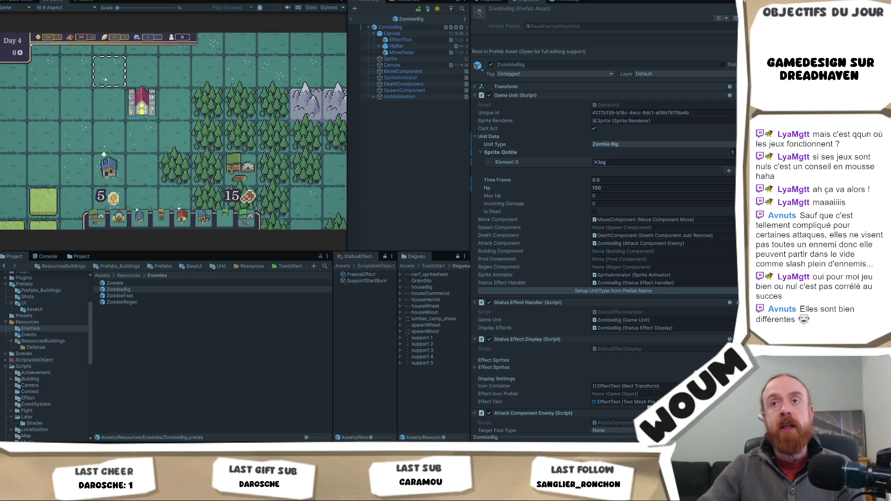
scroll(126, 118, down, 3)
drag(126, 118, 125, 169)
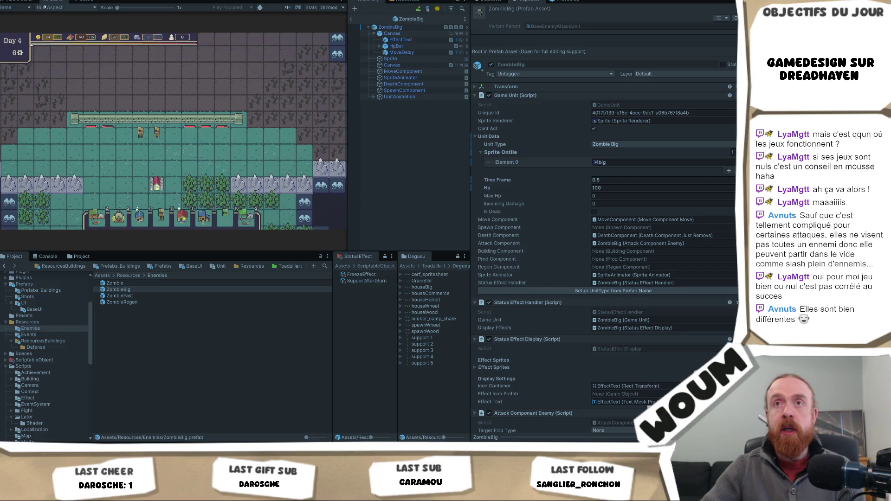
right_click(59, 1)
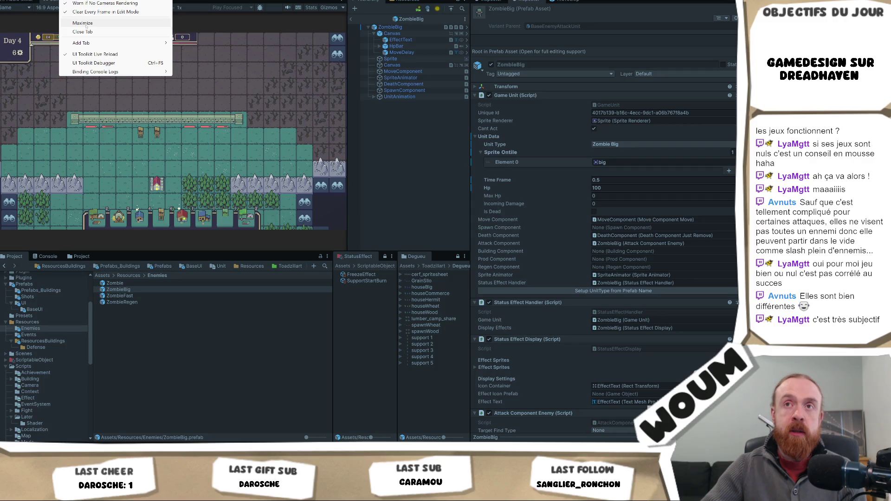
click(86, 24)
mouse_move(317, 227)
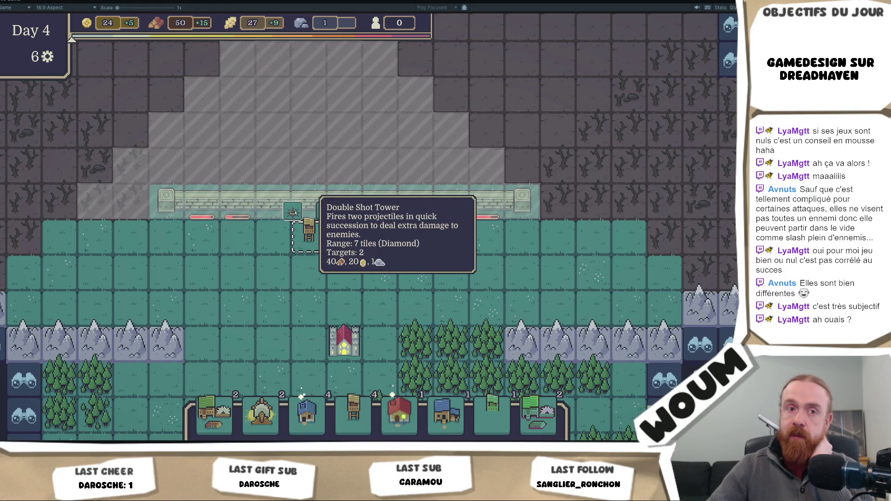
right_click(16, 2)
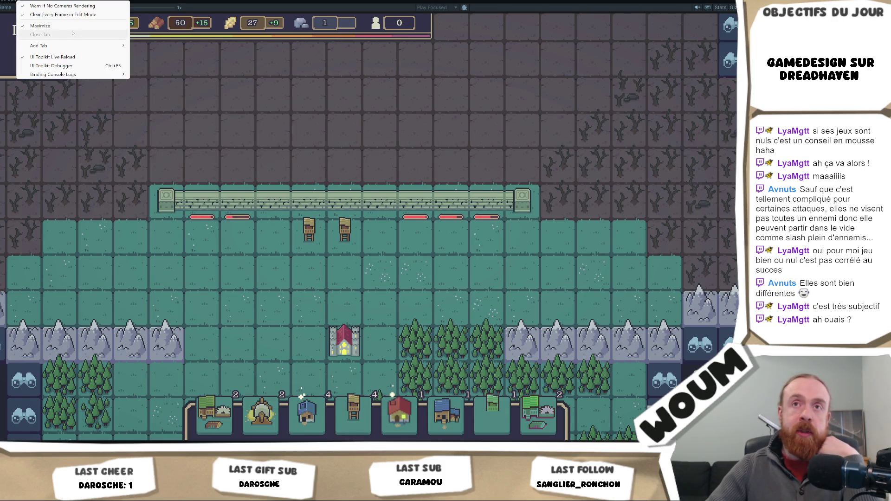
click(70, 26)
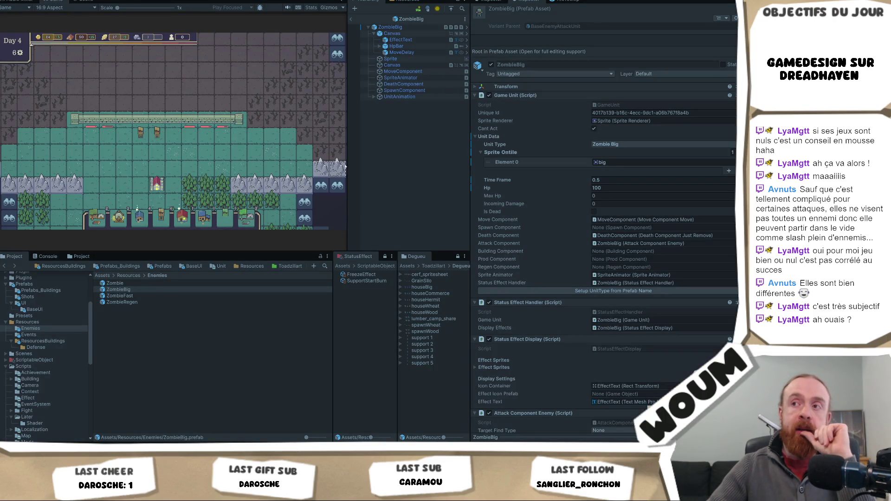
drag(348, 161, 394, 164)
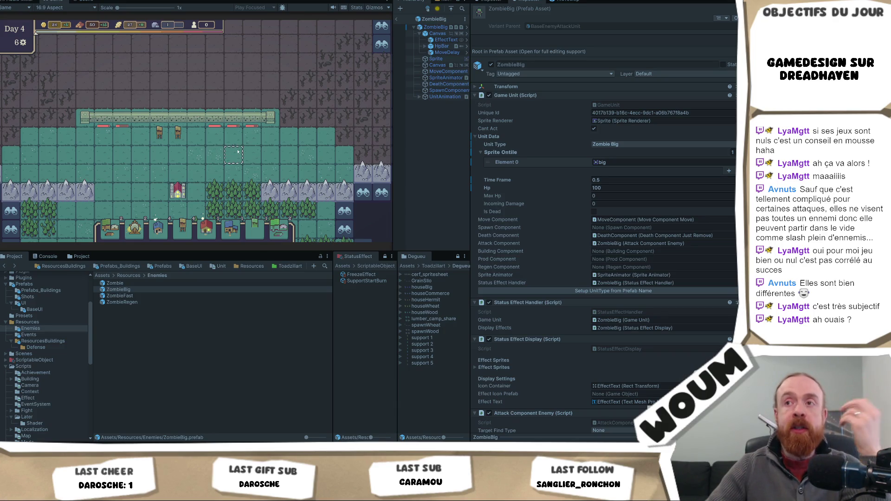
- Zoom out, pan to centre the village, then zoom in on the Wood Camp
scroll(230, 158, down, 2)
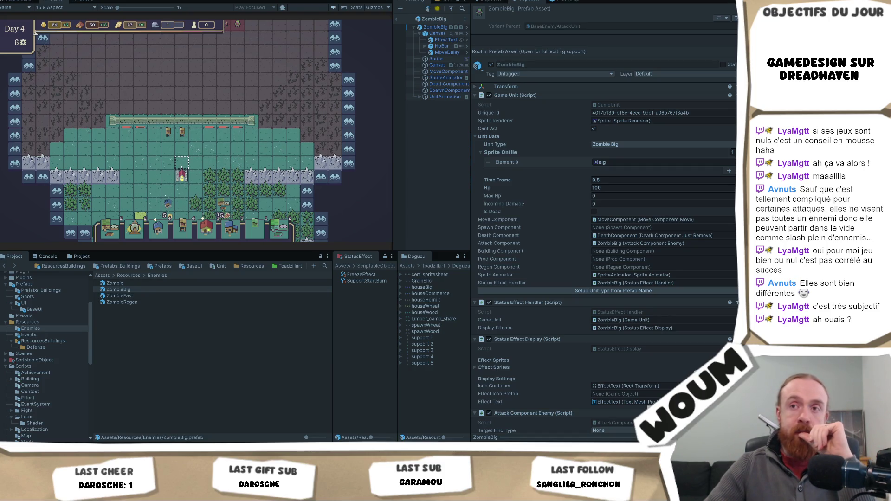
drag(181, 167, 188, 126)
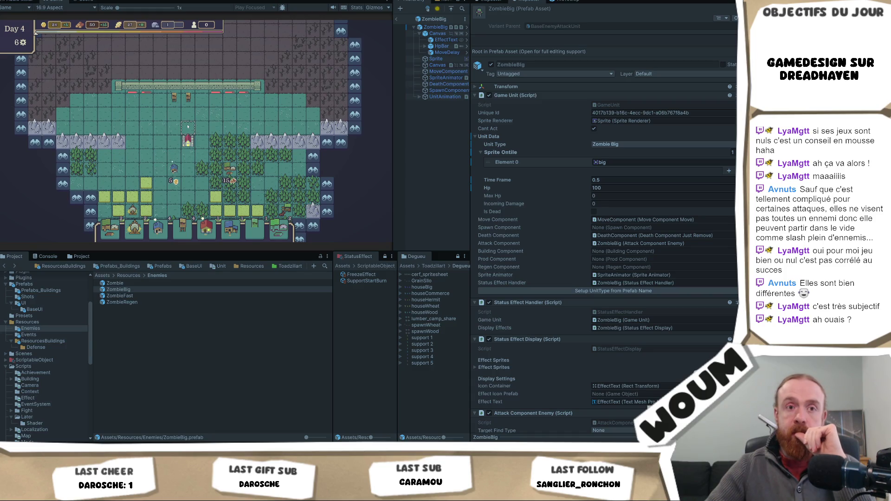
mouse_move(229, 161)
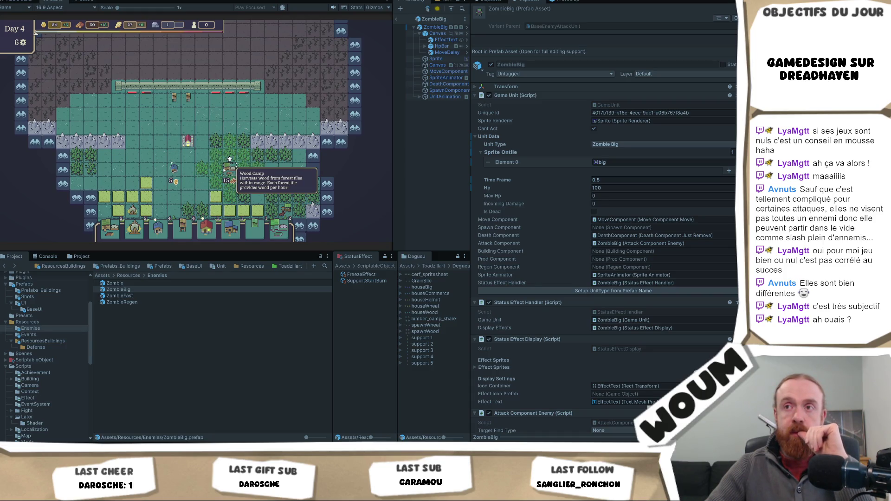
scroll(229, 159, up, 1)
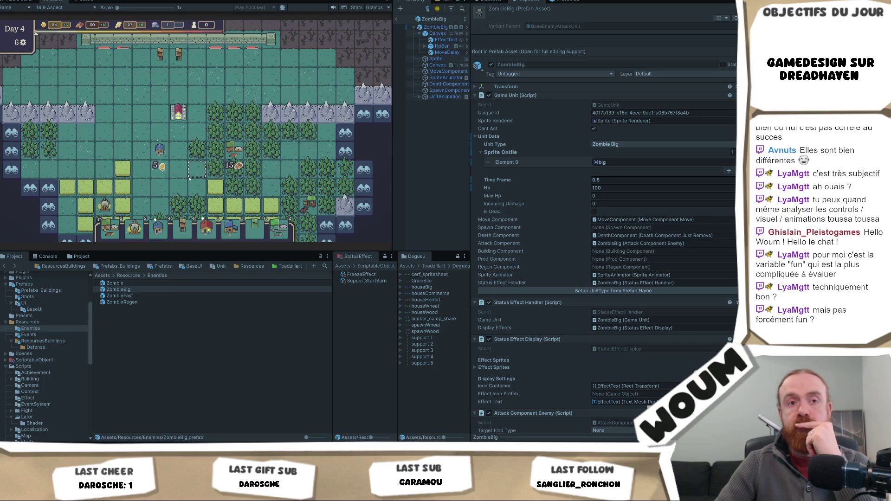
key(a)
key(s)
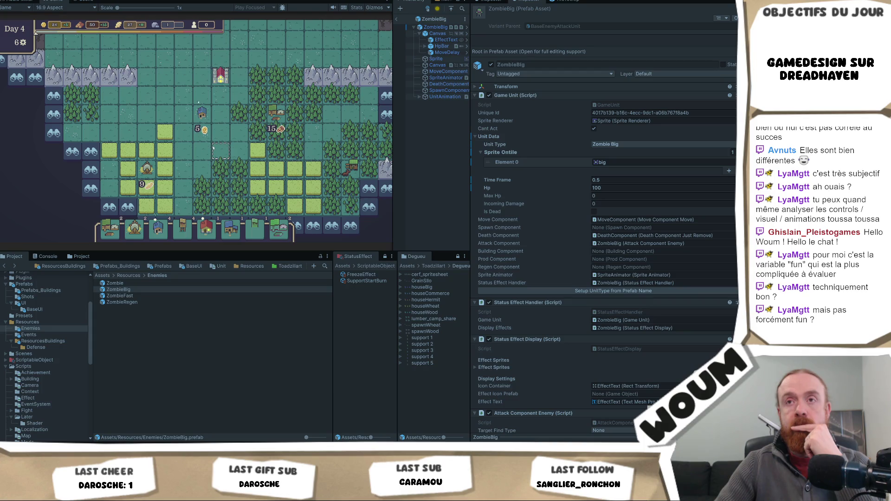
mouse_move(357, 125)
mouse_move(278, 120)
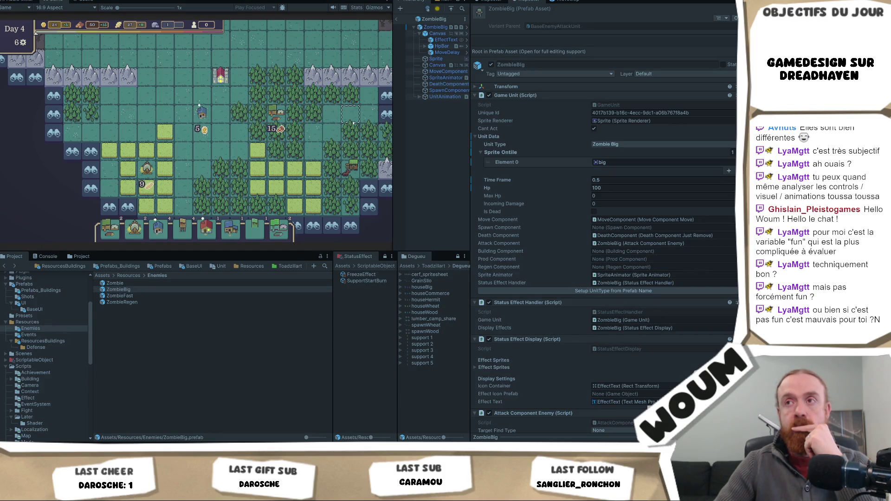
key(d)
key(w)
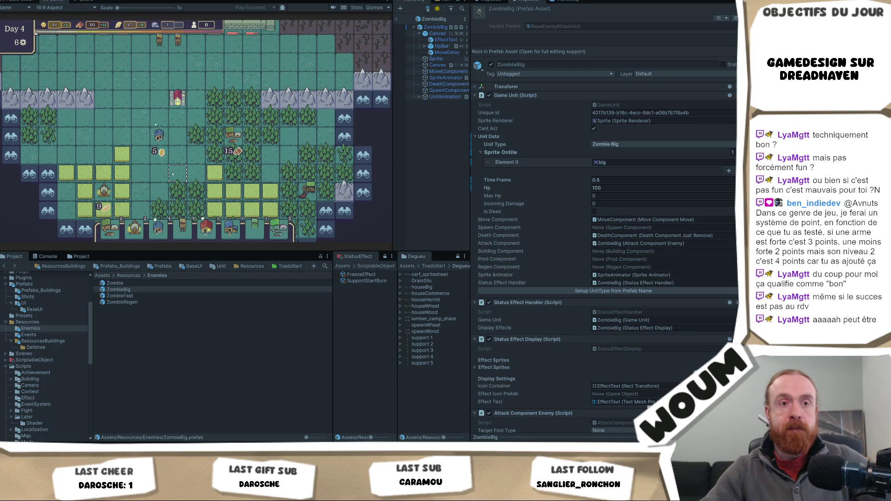
mouse_move(160, 141)
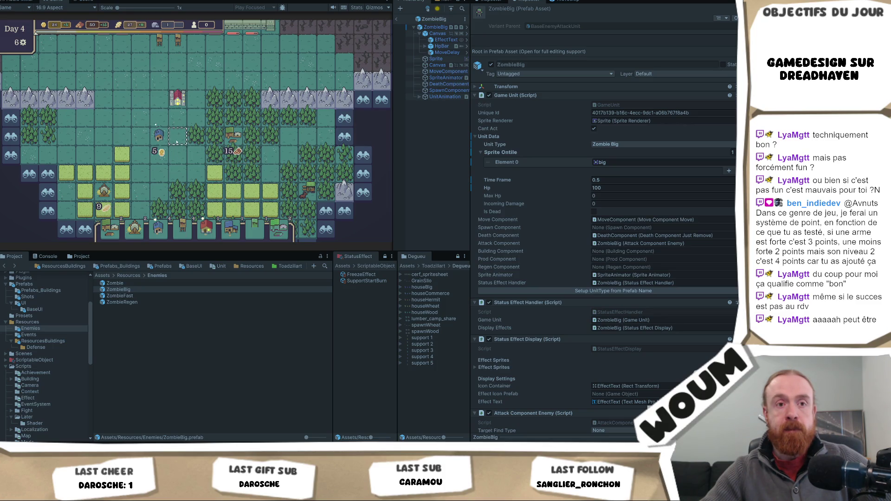
mouse_move(233, 136)
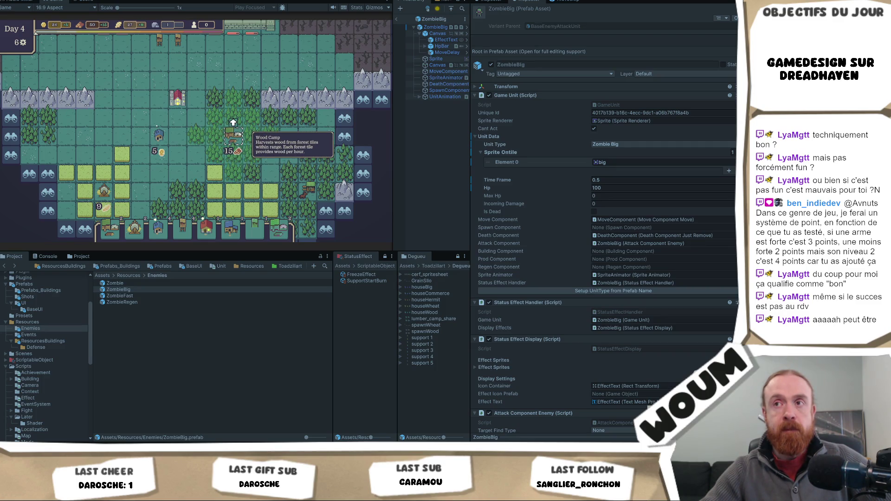
mouse_move(251, 171)
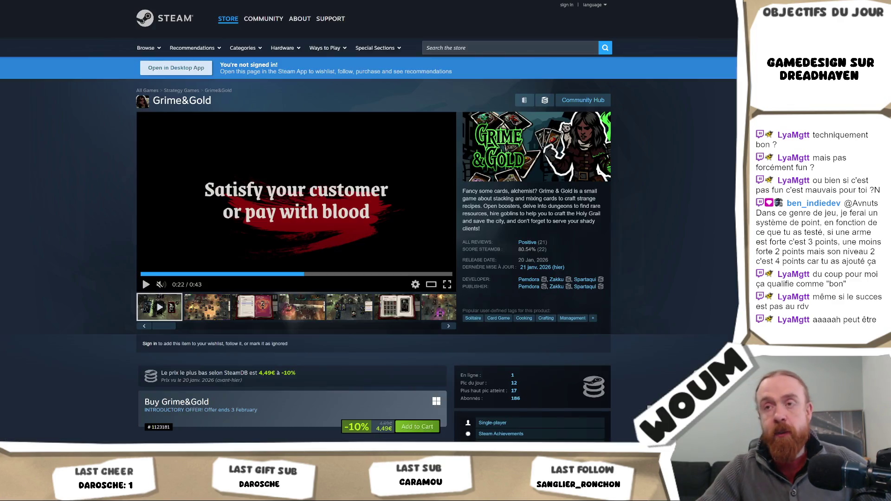
- Search the store for 'as far as the ey' and open the As Far As The Eye result
click(466, 49)
text(as)
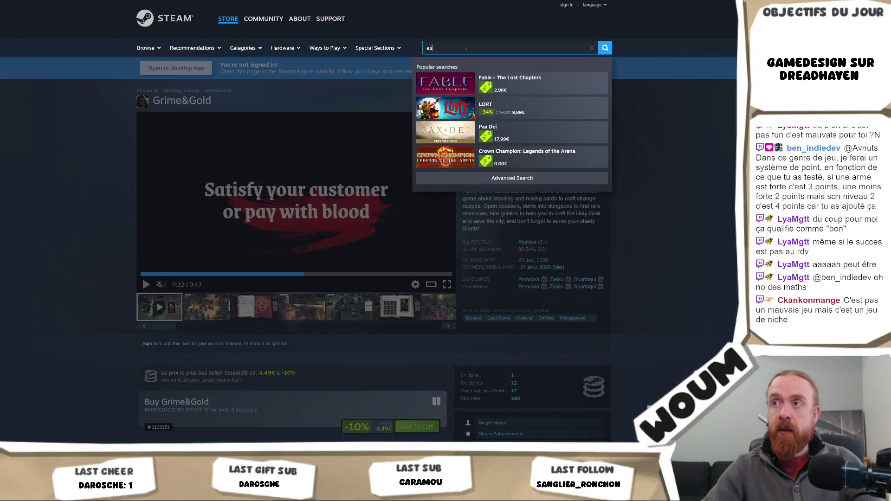
text( far as the ey)
click(516, 86)
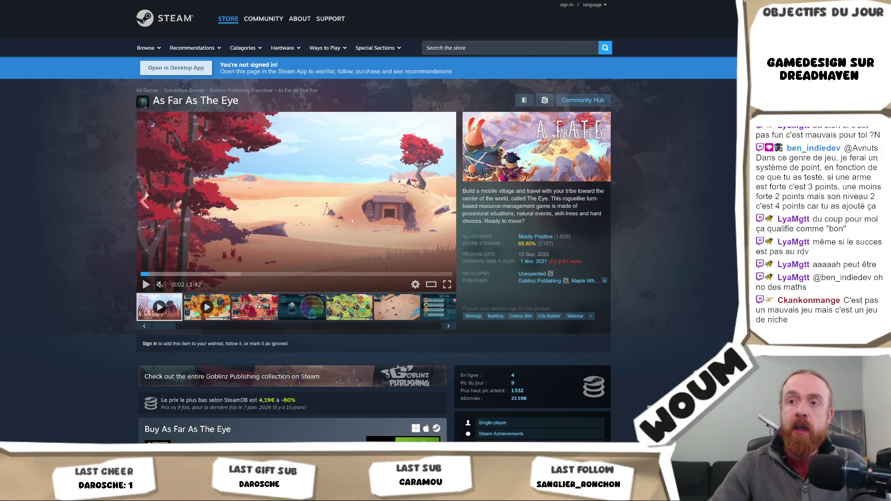
- View two of the game's screenshots and scroll down to the customer reviews
click(254, 313)
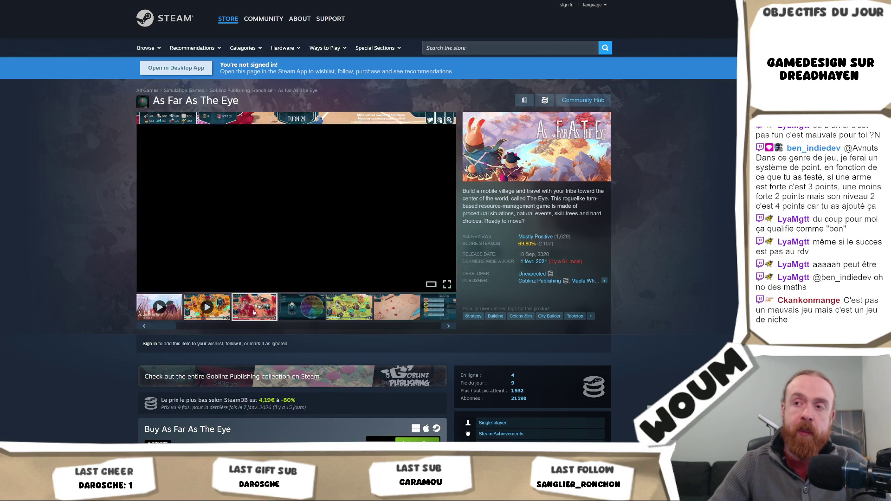
click(301, 306)
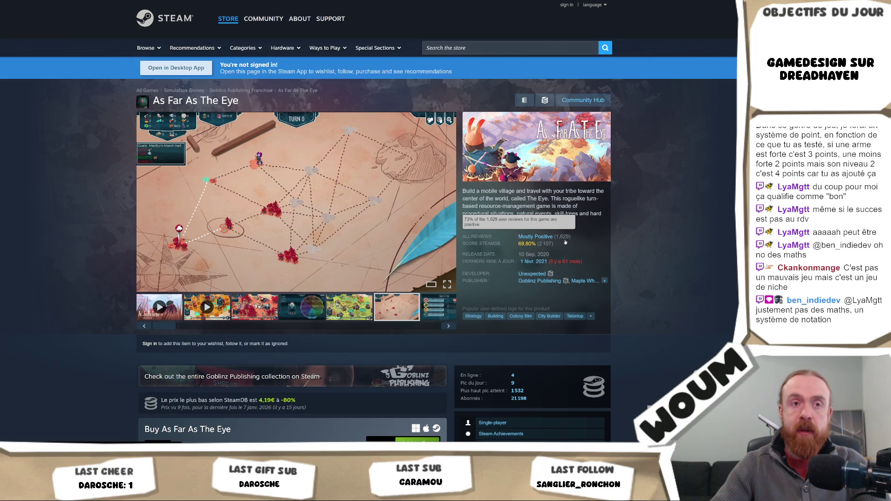
scroll(580, 251, down, 5)
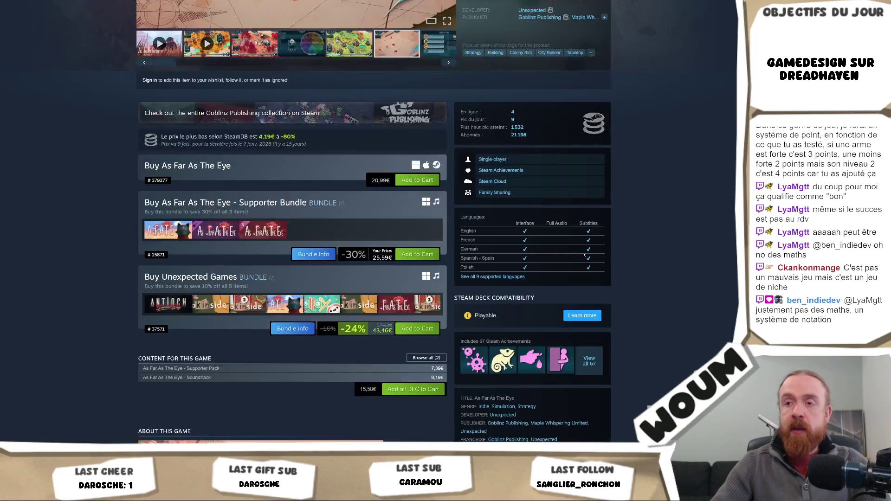
scroll(584, 254, down, 10)
scroll(629, 281, down, 4)
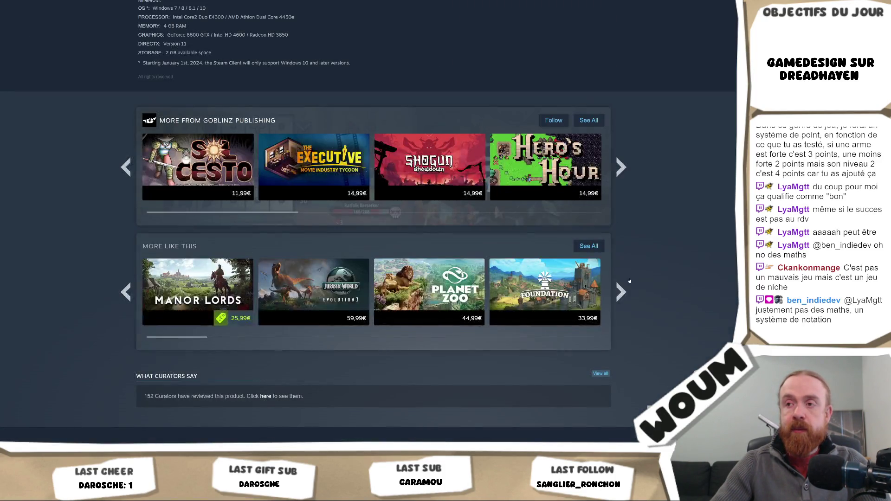
scroll(632, 288, down, 5)
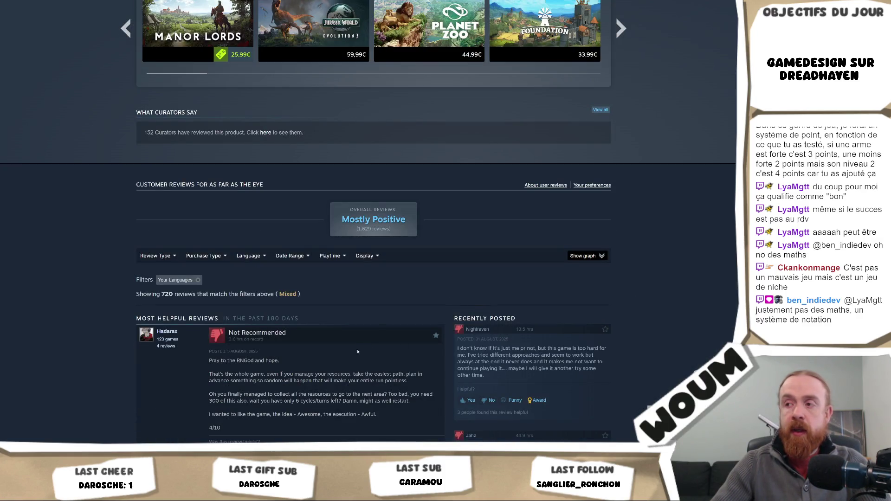
- Select the top review's opening text and scroll back up to the page header
mouse_move(305, 367)
mouse_down()
mouse_move(200, 362)
mouse_move(372, 436)
mouse_move(198, 362)
mouse_move(278, 363)
mouse_move(212, 361)
mouse_up()
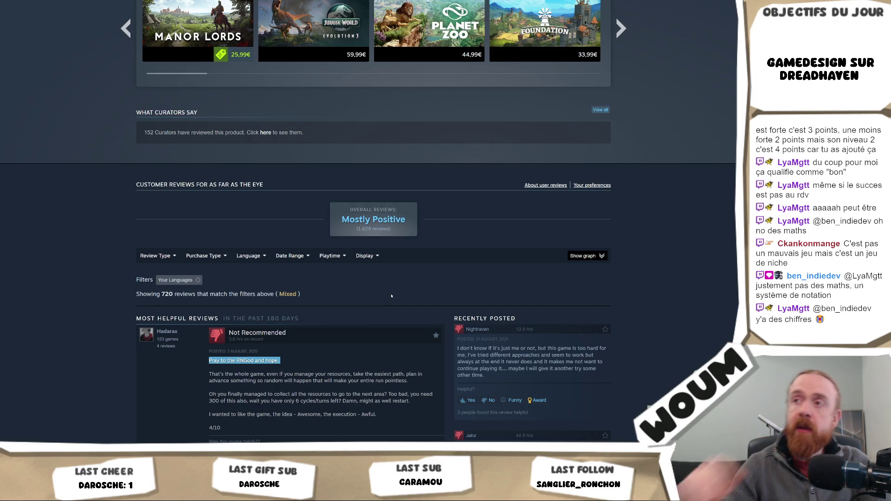
scroll(391, 295, up, 10)
scroll(375, 258, up, 15)
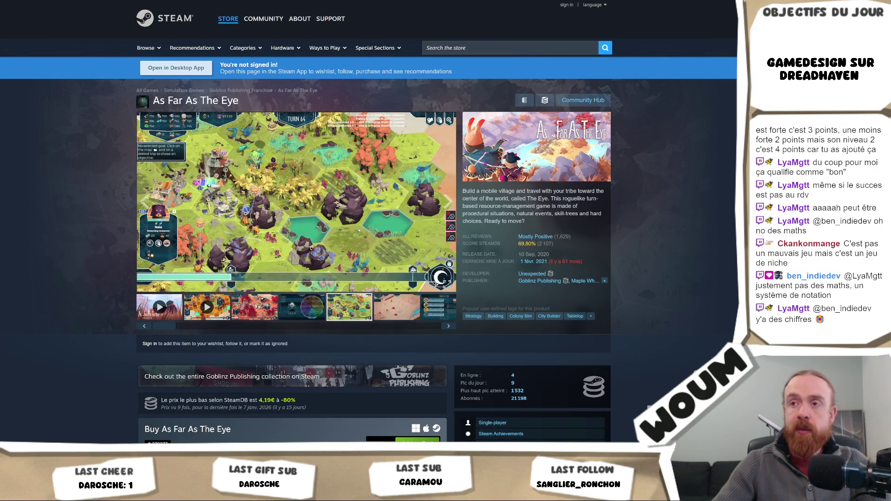
click(359, 229)
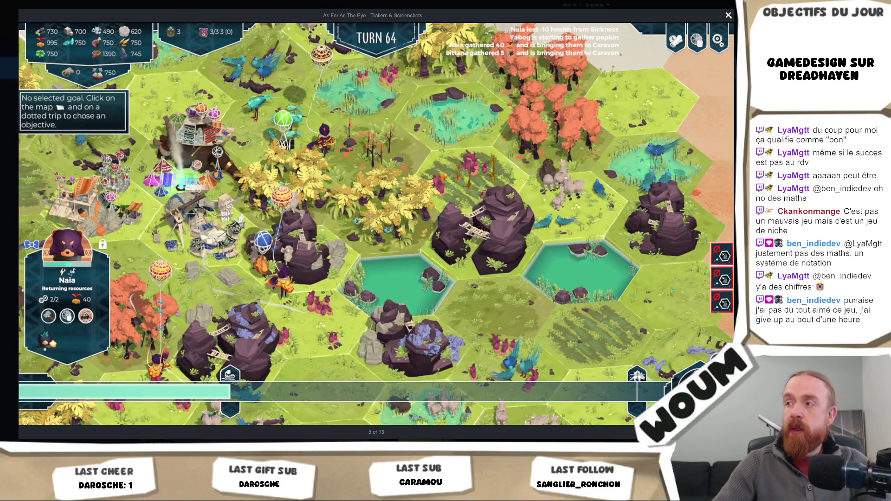
click(728, 16)
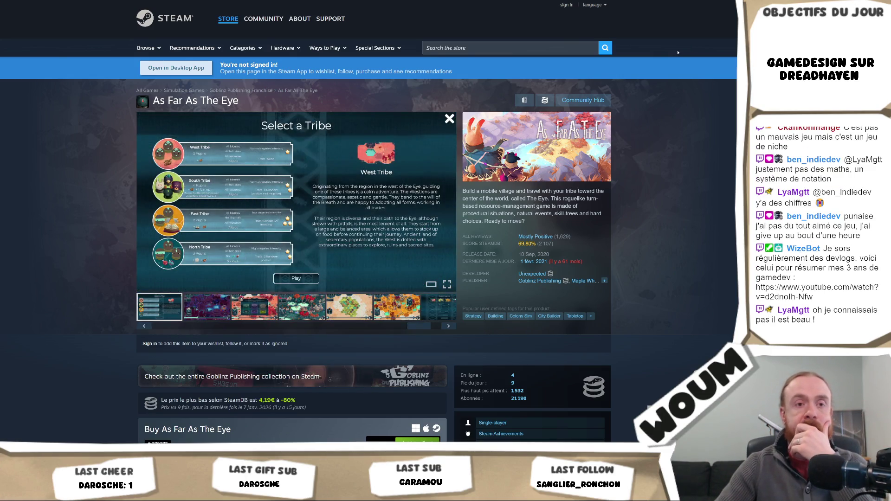
key(ctrl+l)
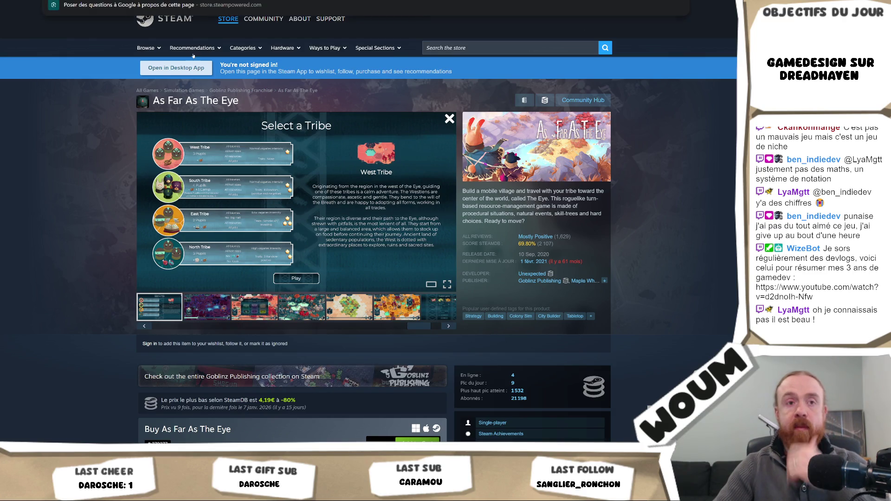
key(Escape)
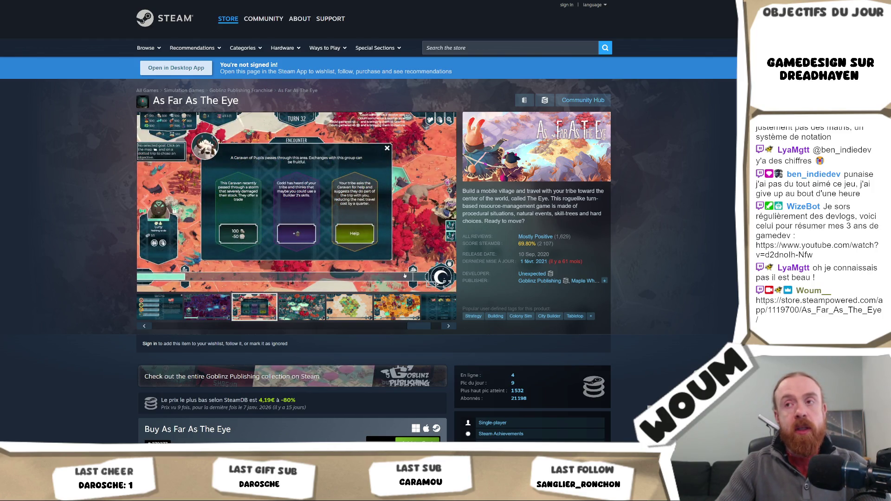
- Show the fourth and the green hex-map screenshots in the main viewer, then scroll the page
scroll(405, 275, down, 2)
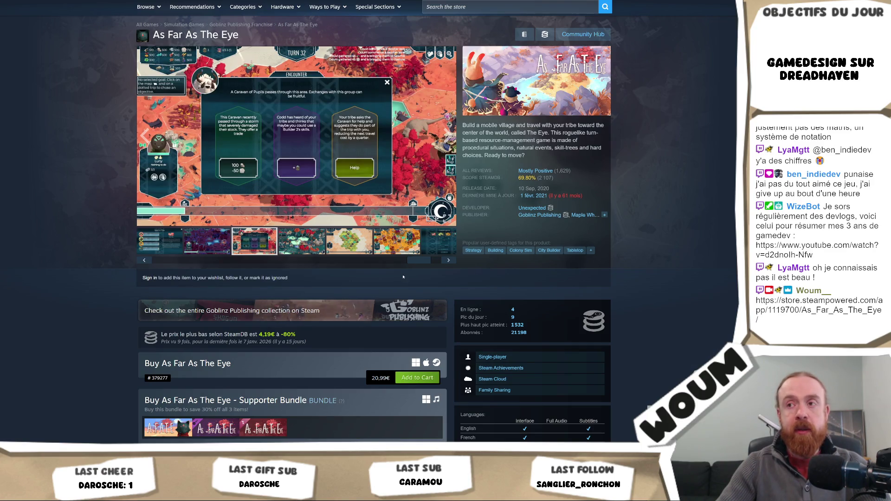
click(315, 253)
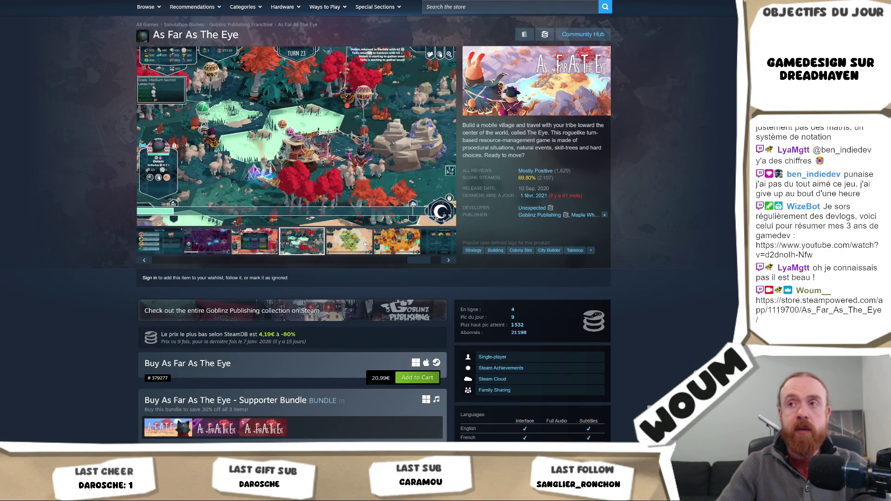
click(351, 246)
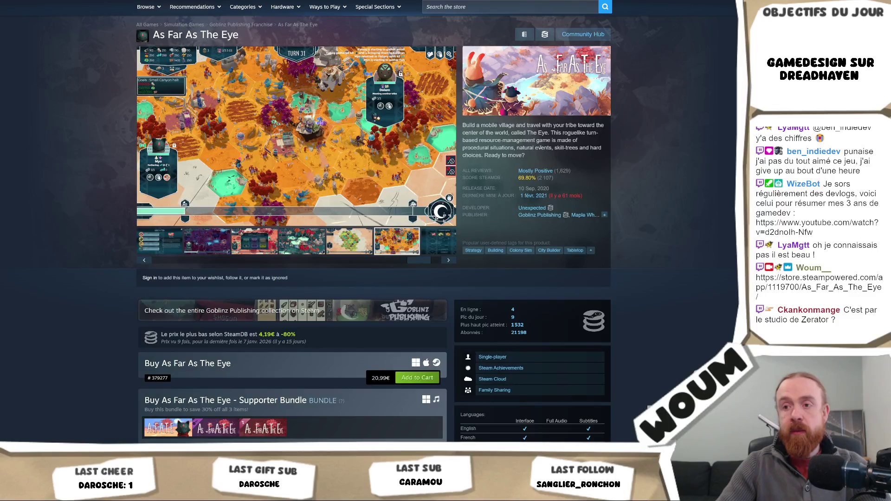
scroll(532, 156, down, 3)
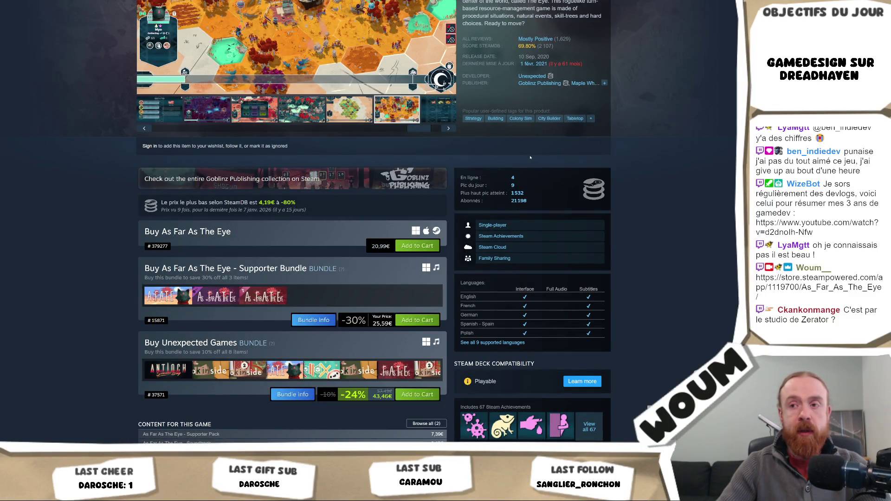
scroll(531, 158, up, 3)
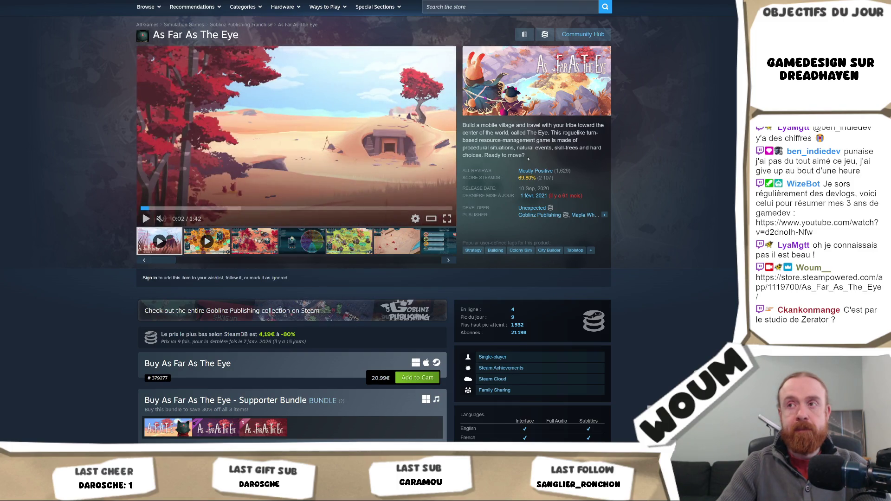
scroll(527, 159, down, 6)
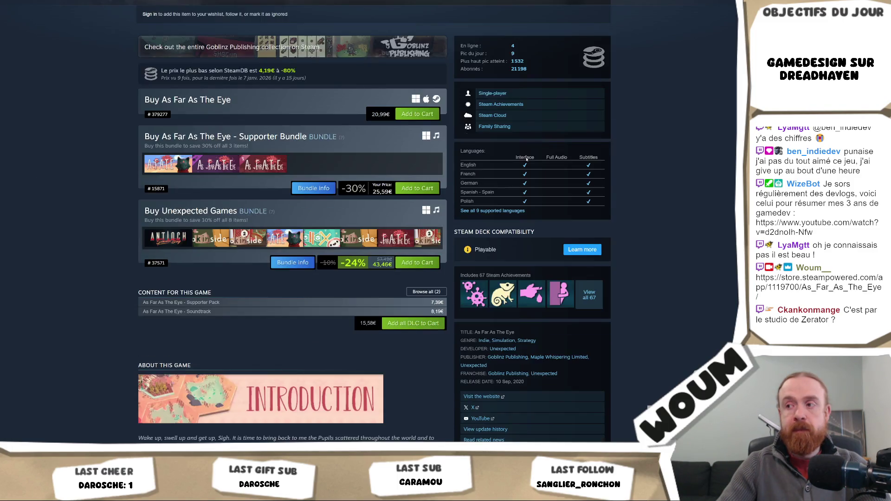
scroll(527, 159, down, 5)
scroll(527, 160, down, 6)
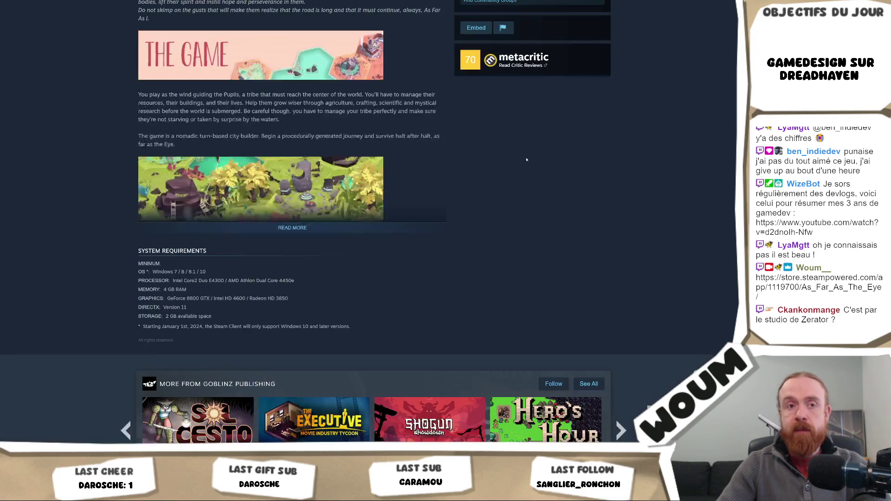
scroll(424, 225, up, 2)
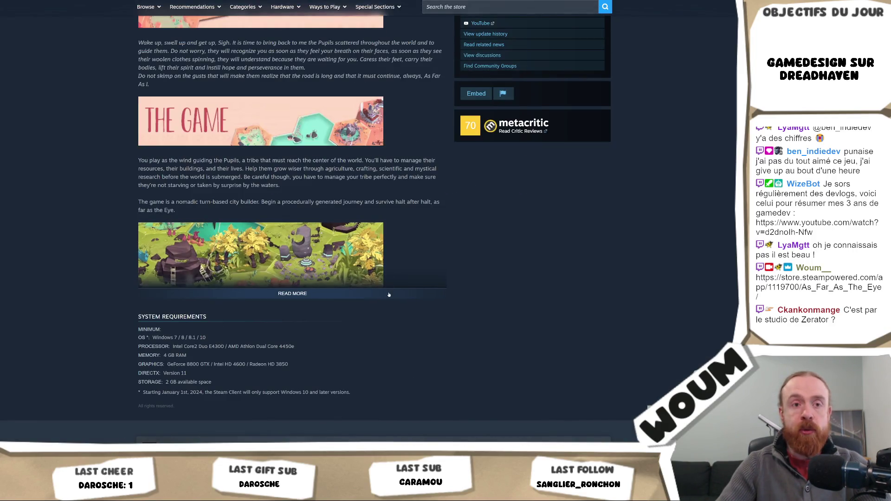
- Expand About This Game with READ MORE, read Key and Additional Features, then scroll back up
click(389, 295)
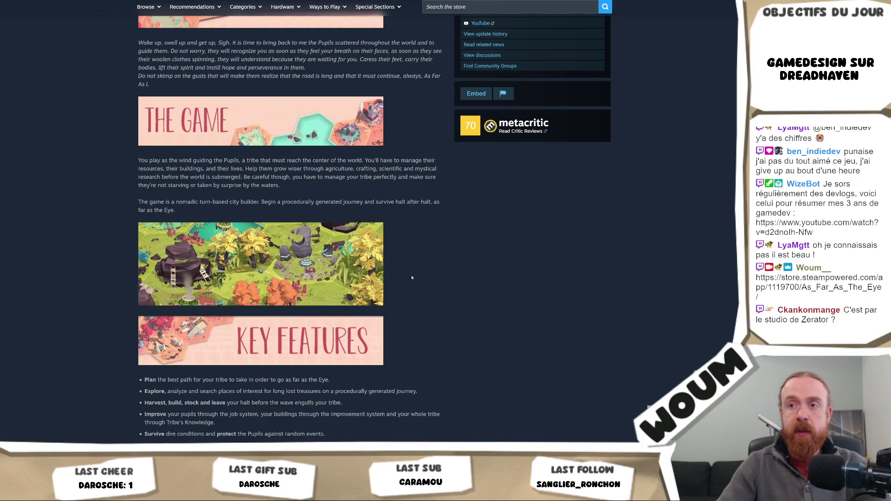
scroll(412, 277, down, 3)
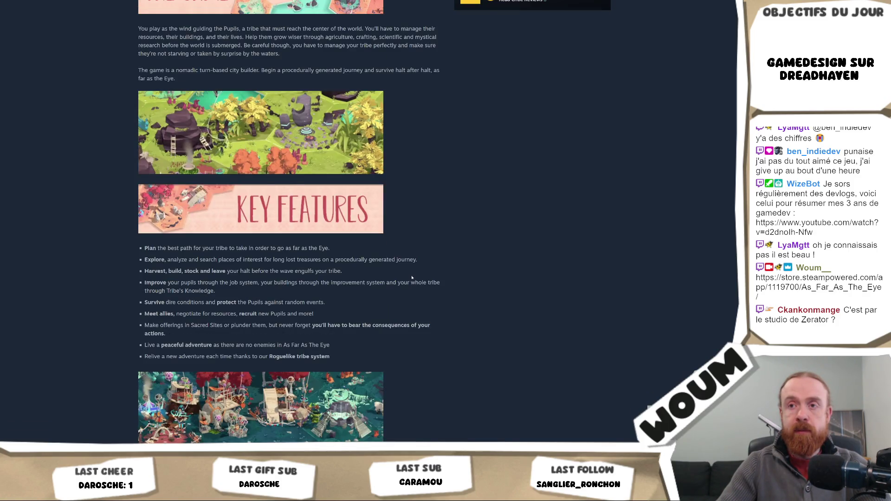
scroll(411, 277, down, 3)
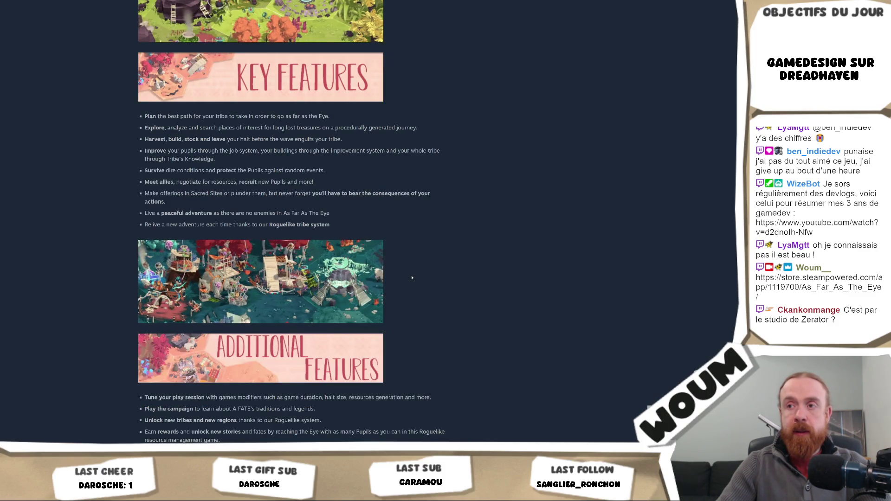
scroll(411, 278, down, 3)
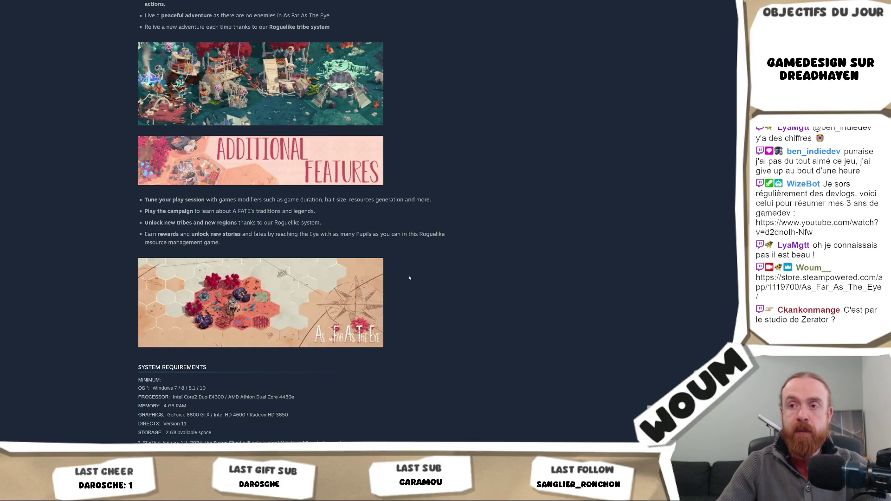
scroll(409, 278, up, 15)
scroll(409, 278, up, 7)
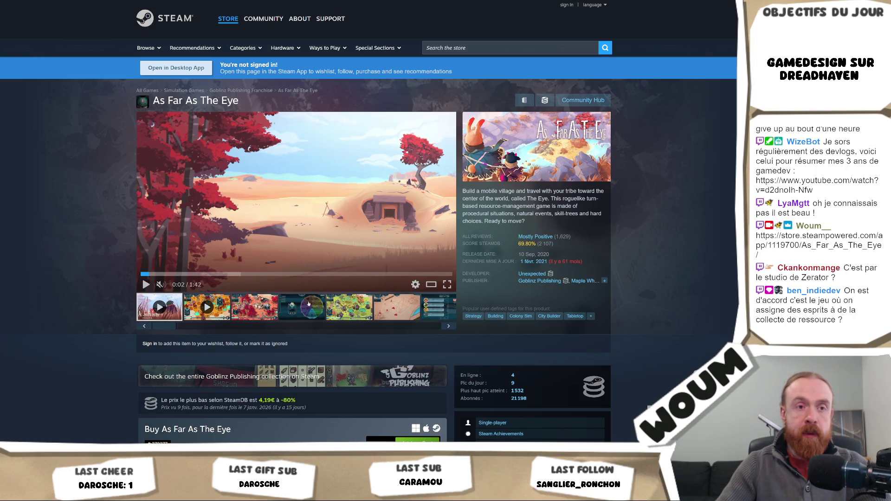
- View the third and fifth screenshots enlarged, leaving the parchment route-map shot in the viewer
click(267, 306)
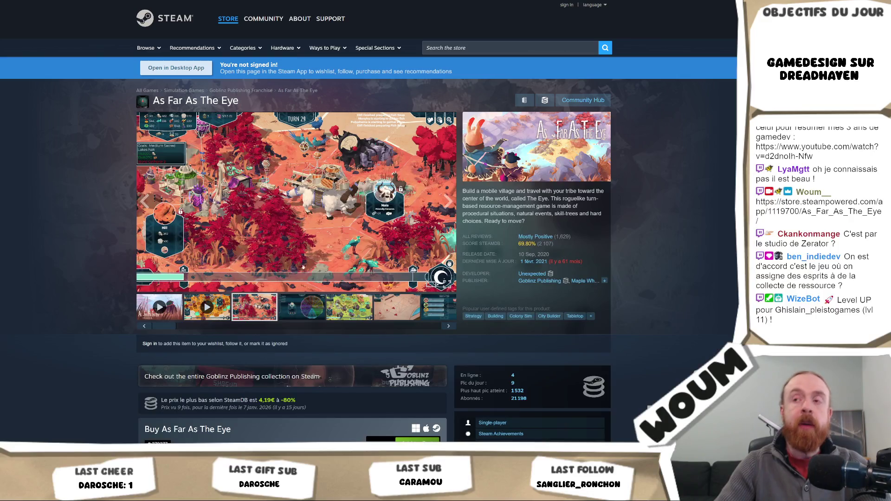
click(349, 306)
click(322, 226)
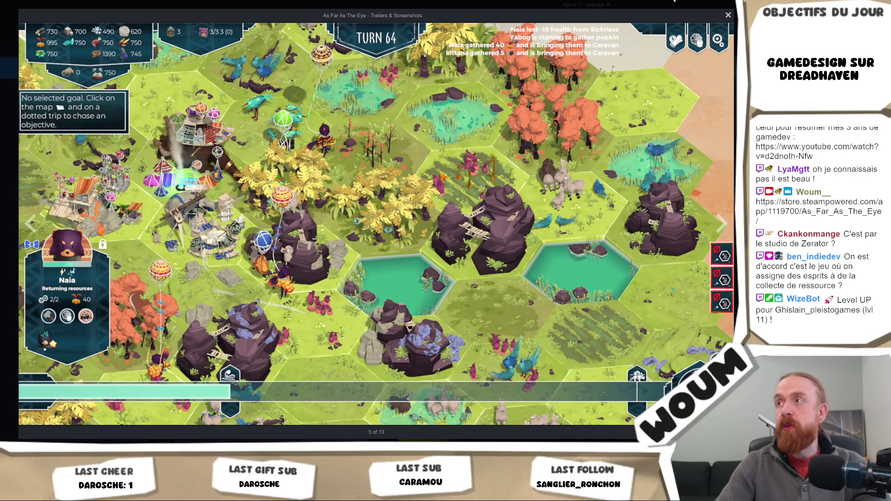
click(728, 15)
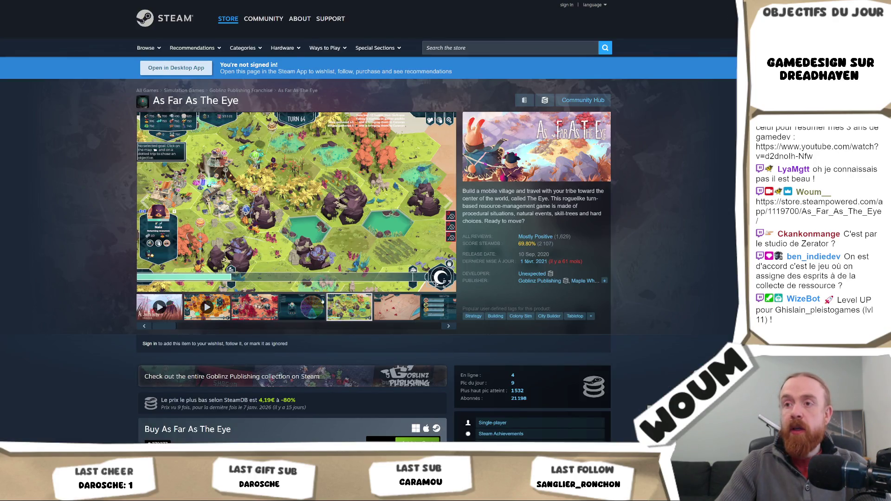
click(384, 212)
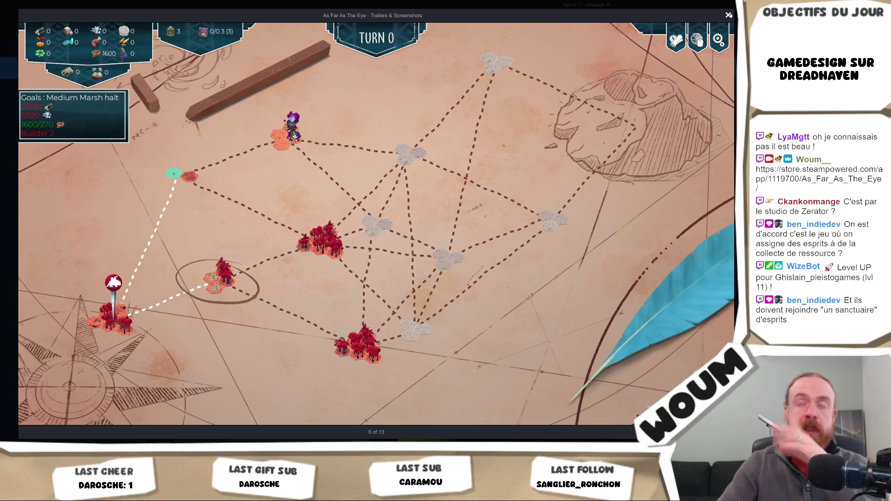
click(729, 15)
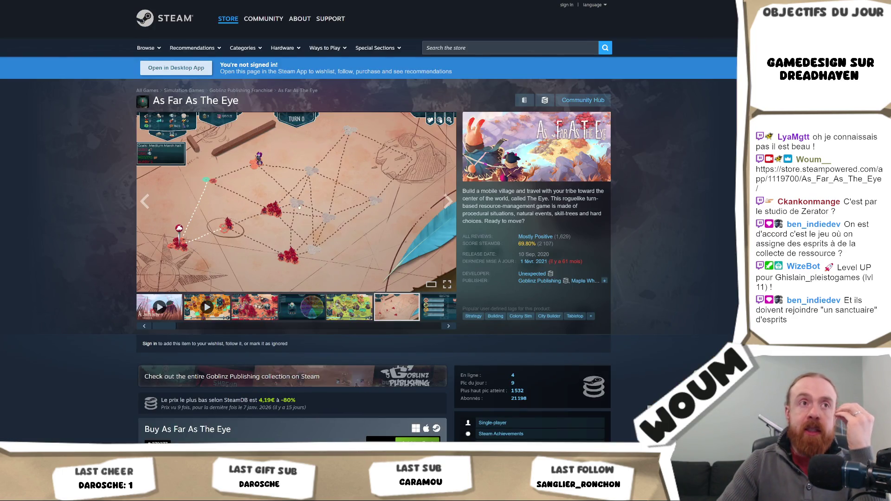
mouse_move(297, 209)
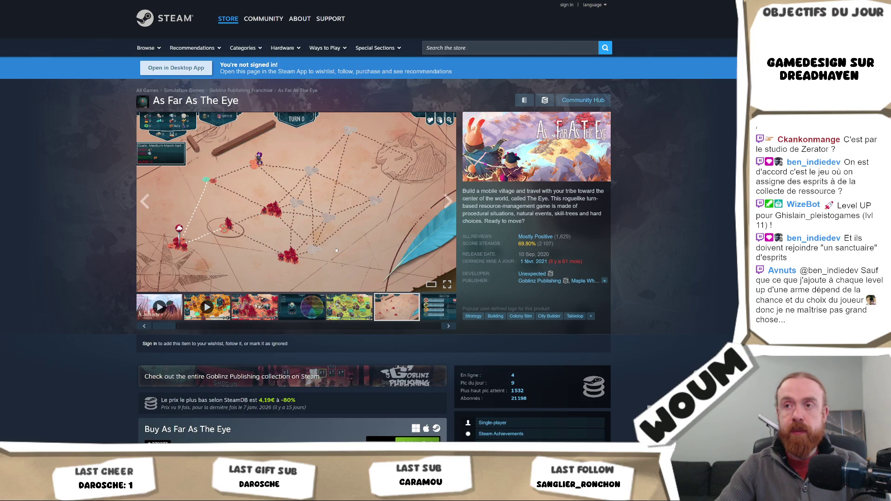
key(alt+Tab)
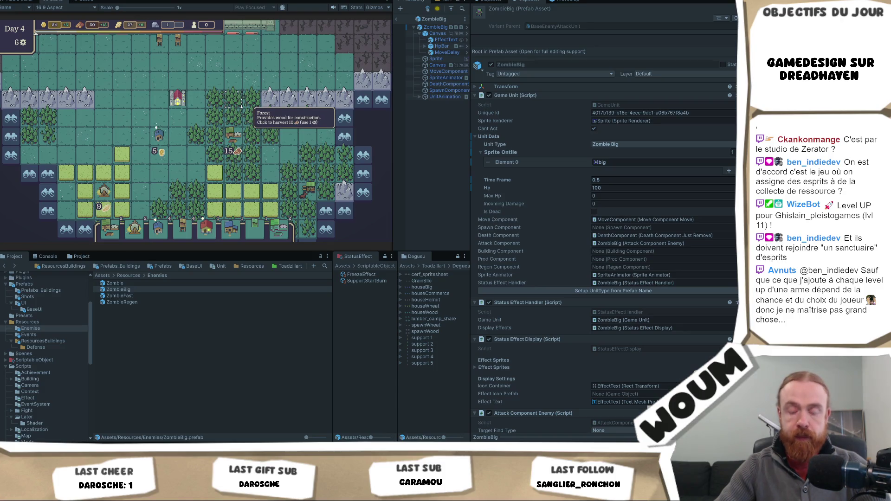
- Scroll the running Game view and bring up the Game tab's context menu
mouse_move(231, 139)
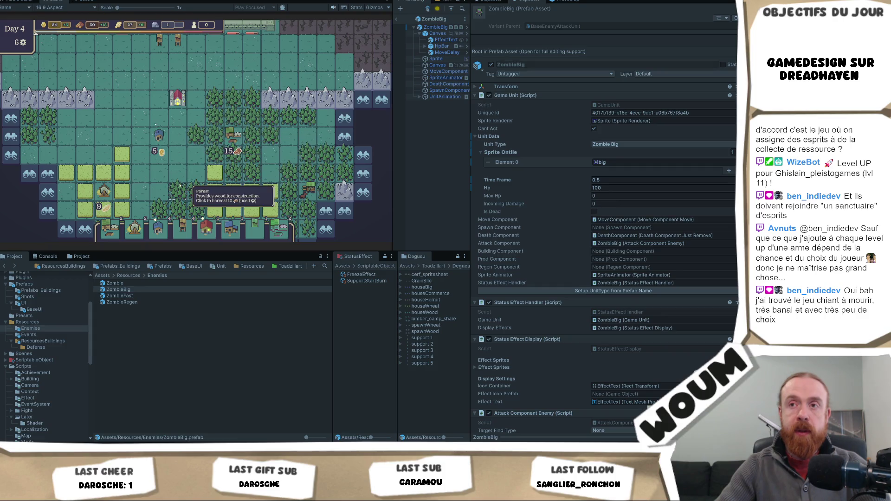
scroll(202, 117, down, 2)
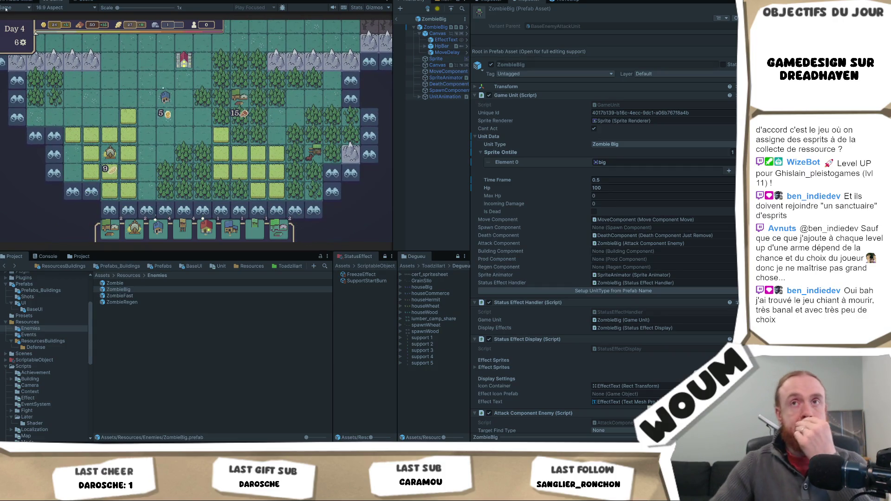
right_click(58, 2)
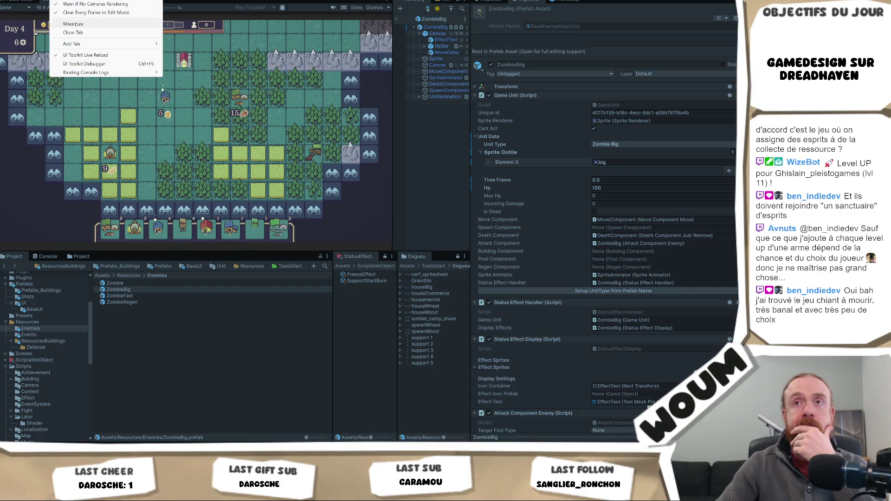
- Maximize the Game view and pan the Day 4 map toward the top wall area
click(93, 24)
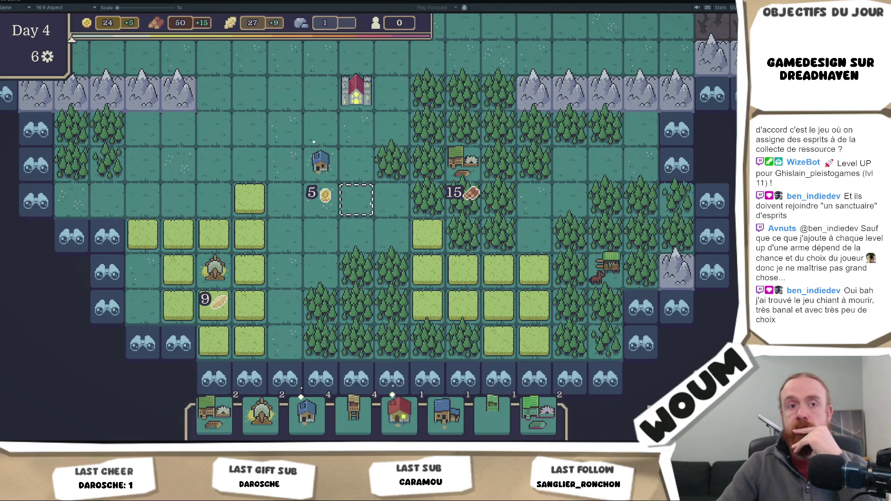
key(d)
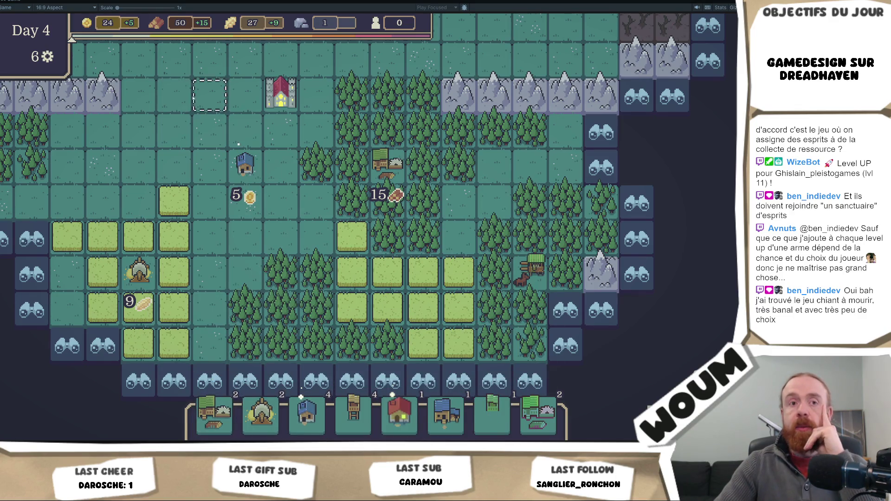
drag(209, 95, 241, 245)
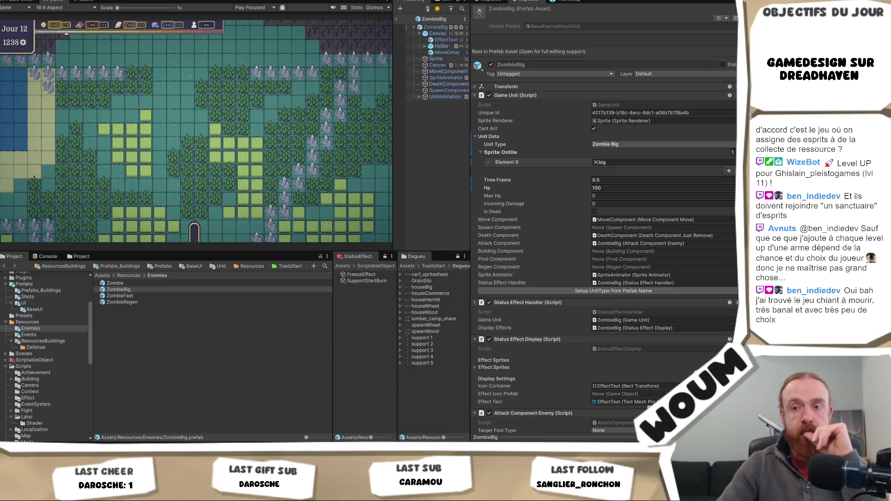
- Bring Visual Studio with Constants.cs to the front from the taskbar
mouse_move(120, 430)
click(120, 430)
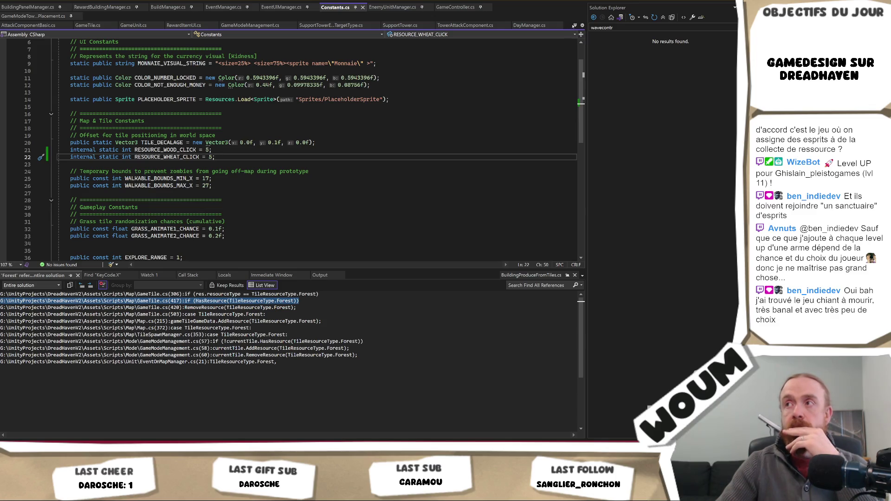
- Pick WaveController.cs from the open-documents tab list
click(575, 26)
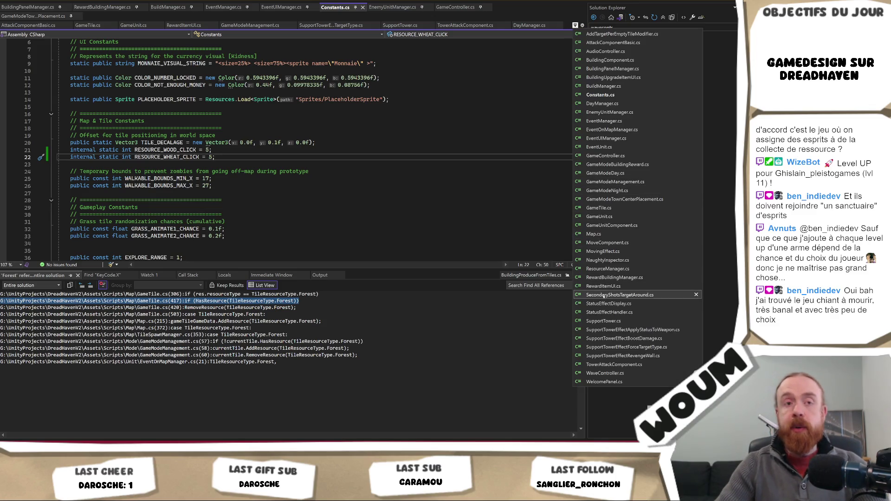
click(605, 373)
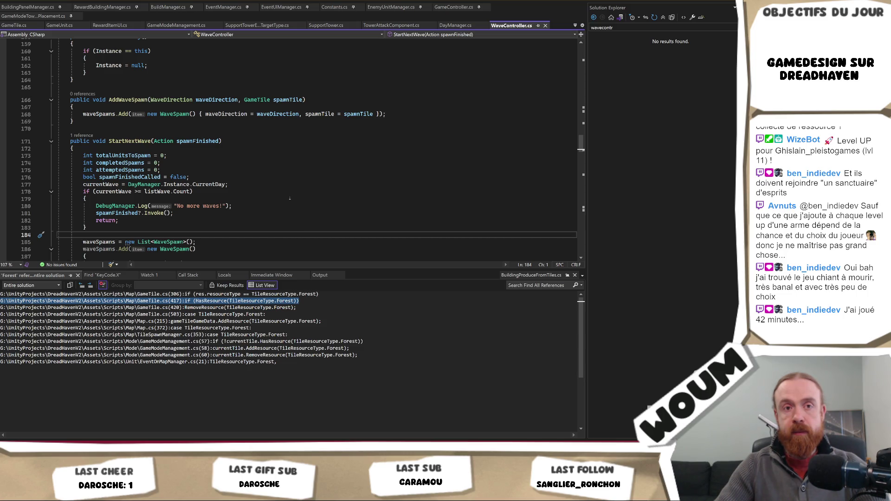
- Scroll through StartNextWave's spawn setup and loop, enlarging the code editor above Find References
scroll(294, 192, down, 2)
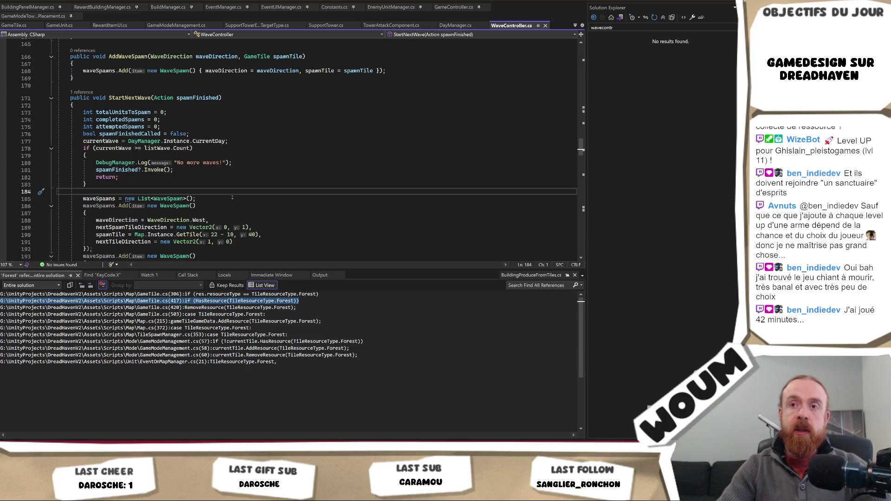
scroll(232, 197, down, 1)
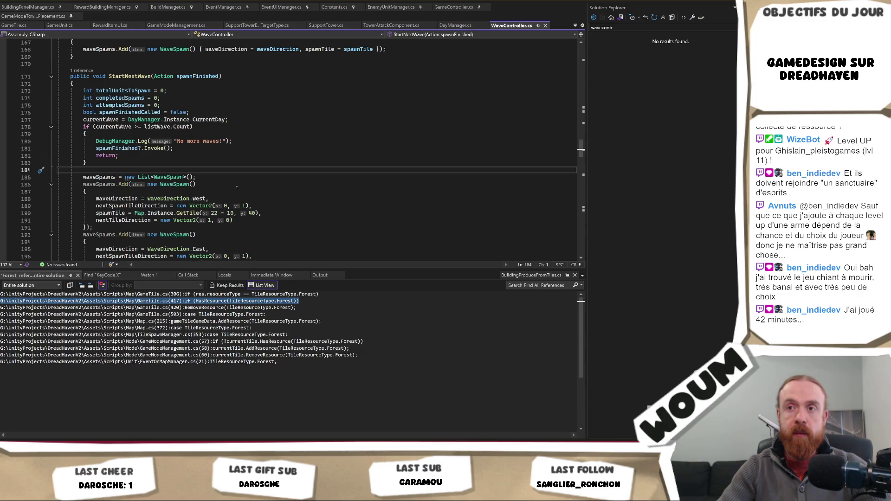
scroll(237, 187, down, 5)
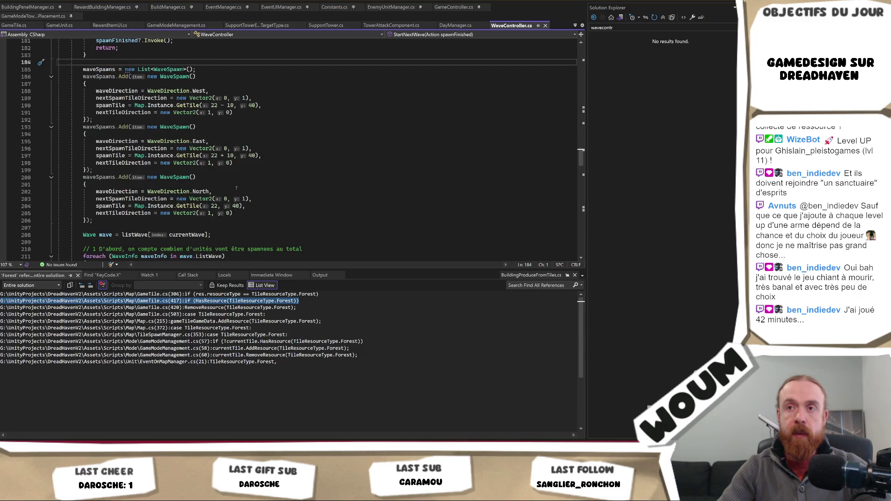
scroll(236, 188, down, 2)
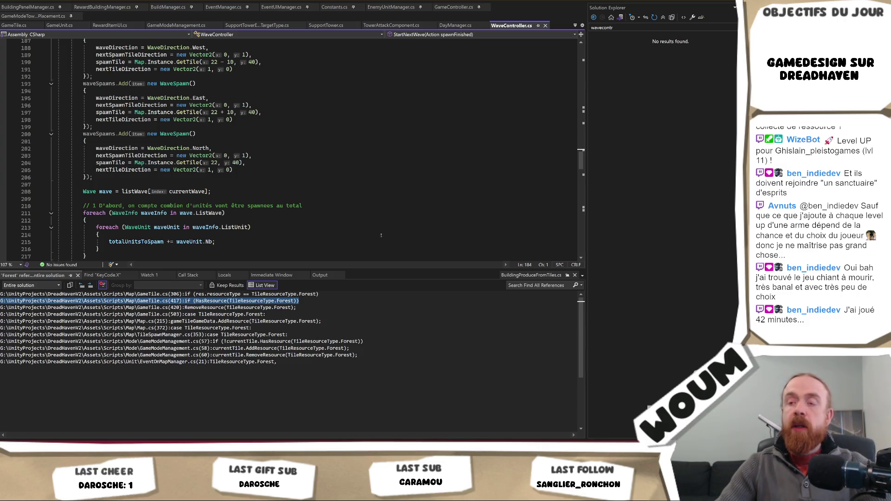
scroll(336, 220, down, 10)
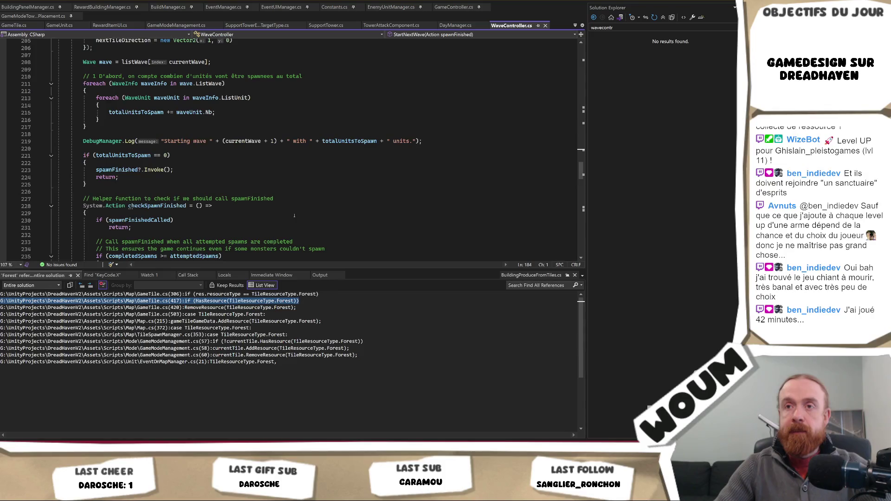
scroll(295, 216, down, 9)
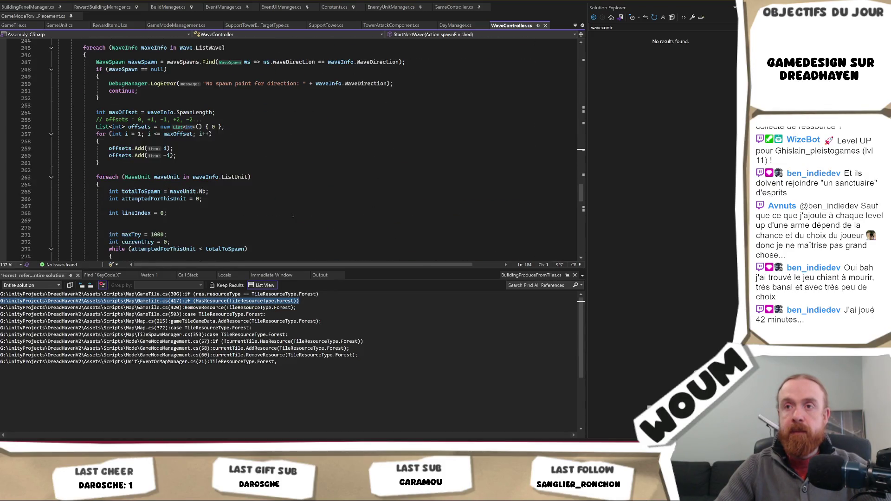
scroll(264, 178, up, 1)
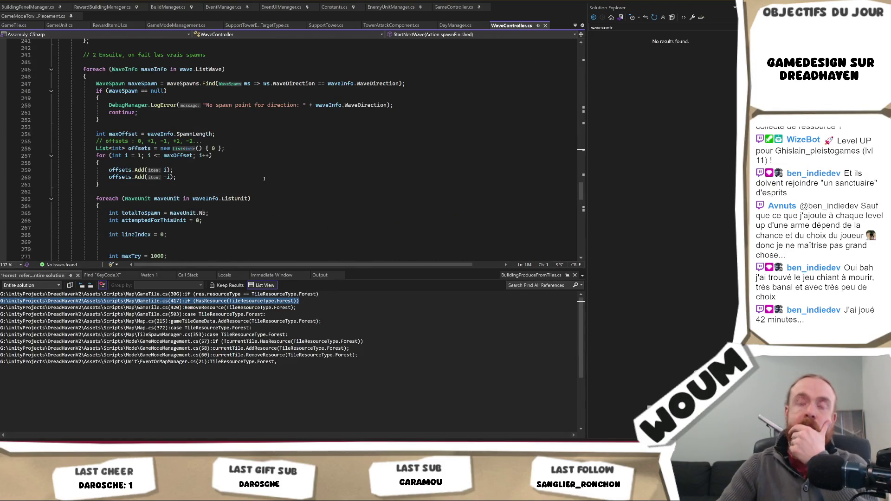
scroll(264, 179, down, 8)
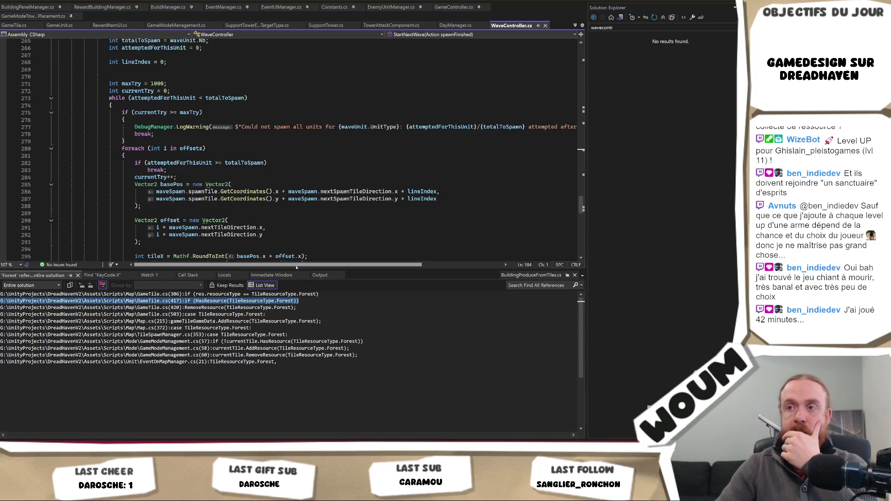
mouse_move(296, 269)
mouse_down()
mouse_move(273, 370)
mouse_move(274, 351)
mouse_up()
scroll(243, 241, up, 7)
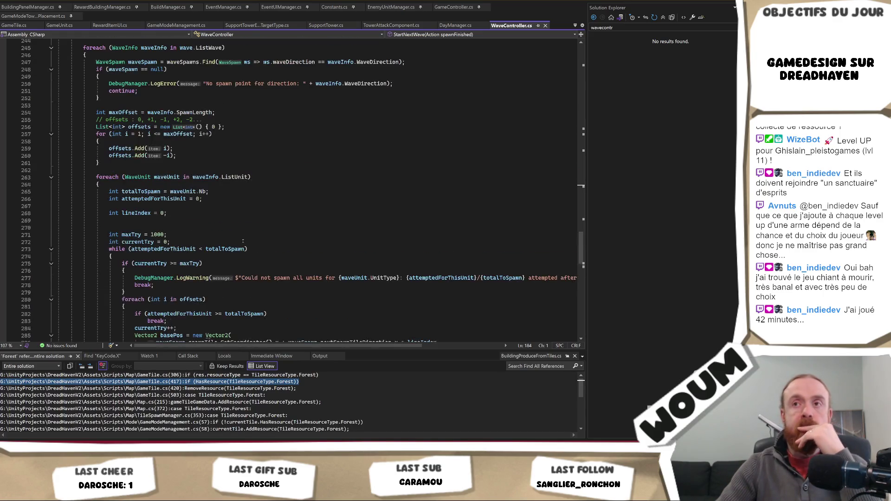
scroll(243, 241, up, 1)
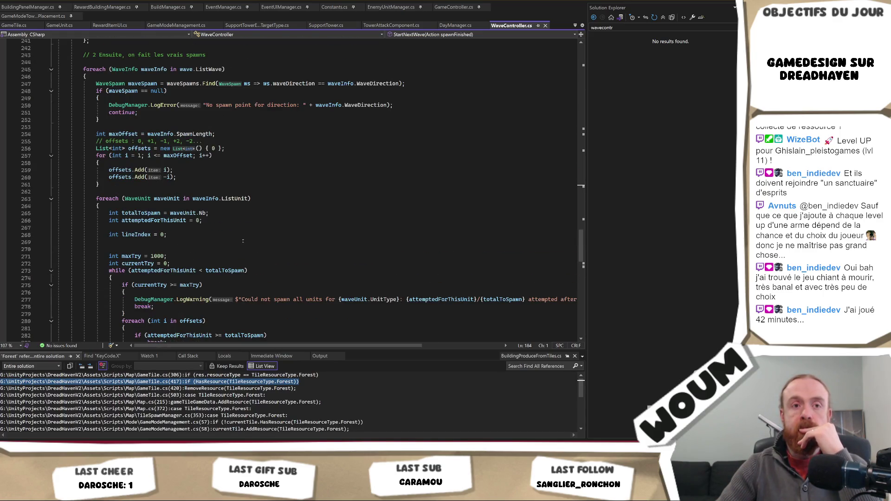
scroll(243, 240, up, 4)
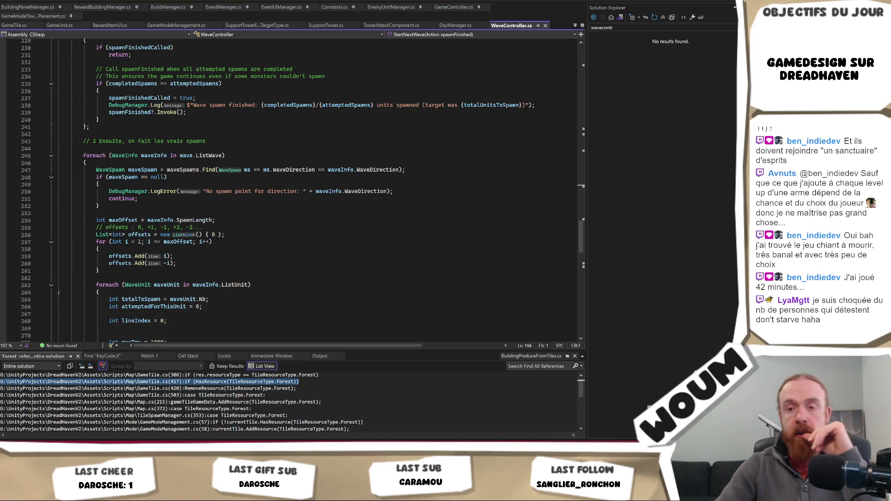
- In the browser, search the Steam store for 'don't starve' and open its store page
key(alt+Tab)
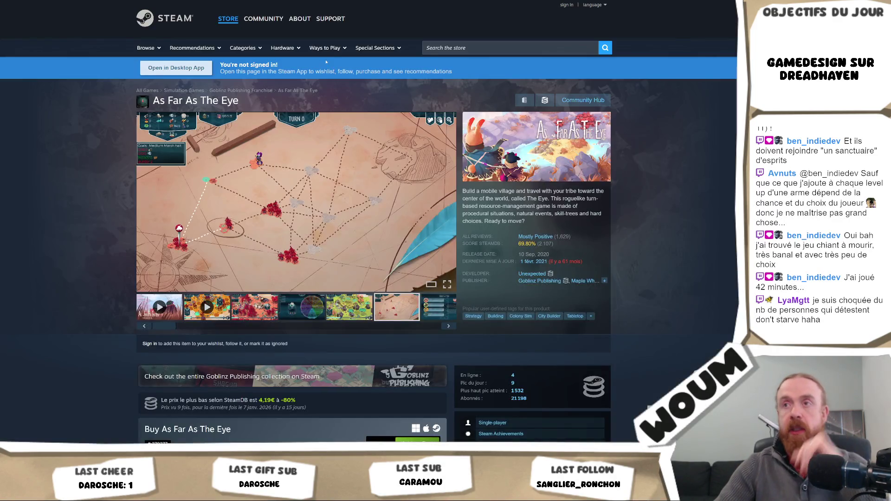
click(451, 48)
text(don't starve)
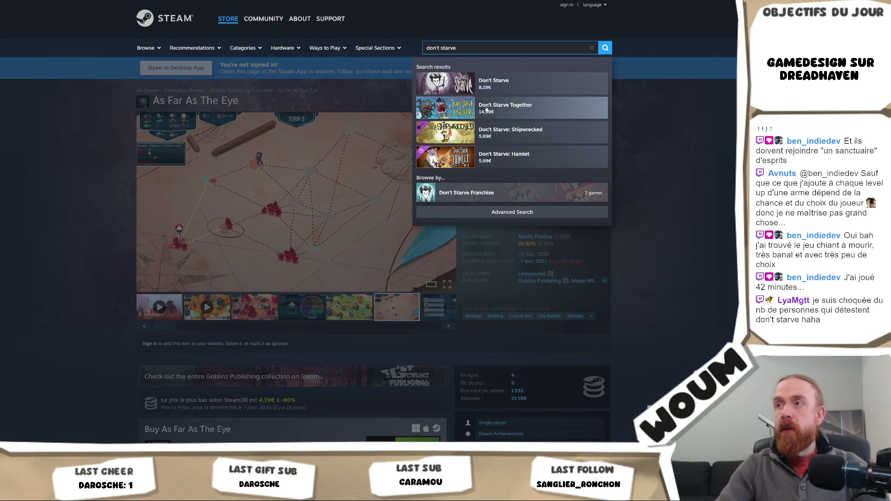
click(506, 84)
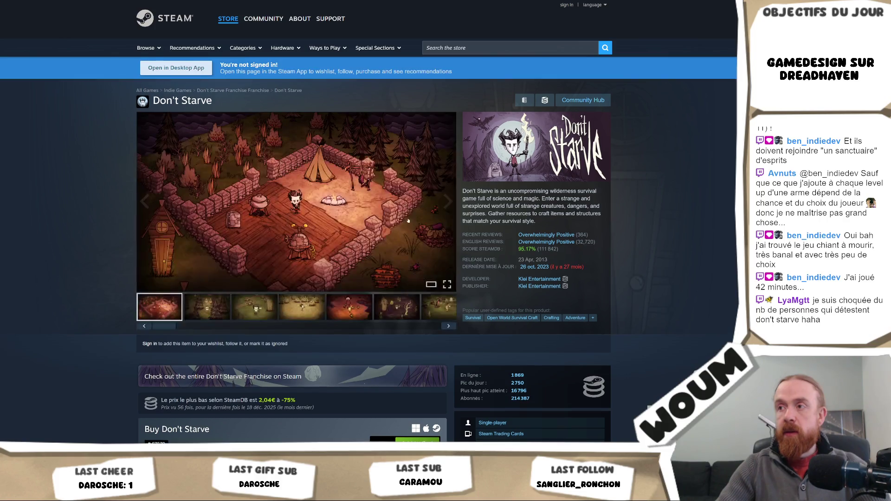
scroll(274, 254, down, 15)
scroll(273, 255, down, 10)
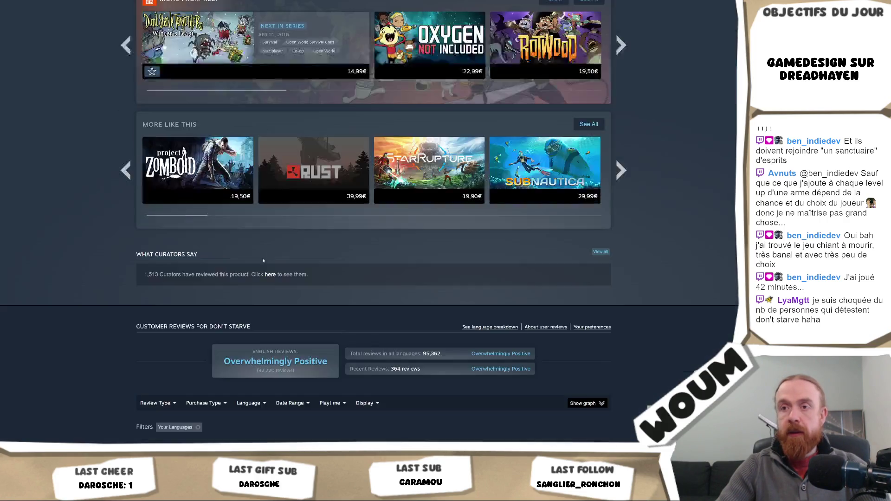
mouse_move(158, 135)
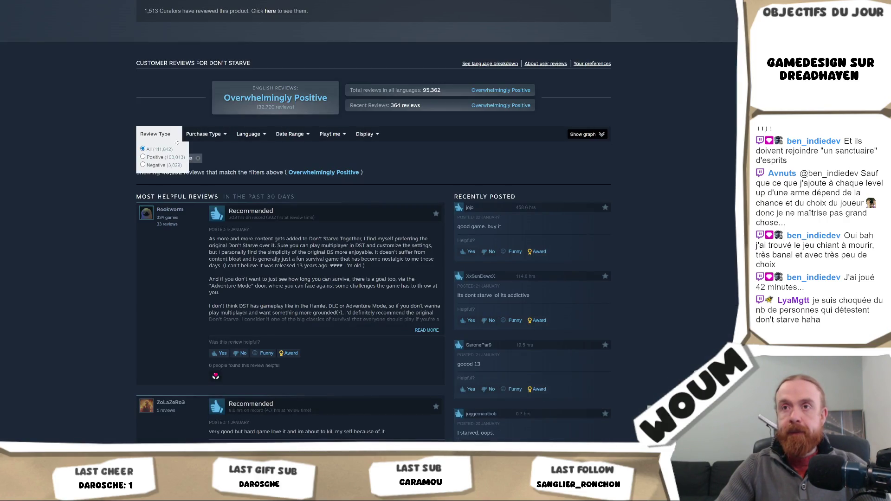
click(158, 165)
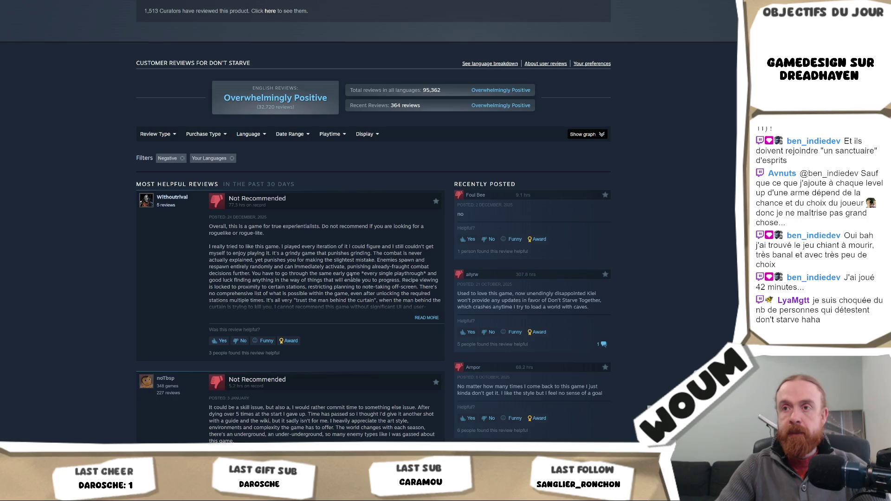
click(426, 318)
drag(267, 233, 178, 232)
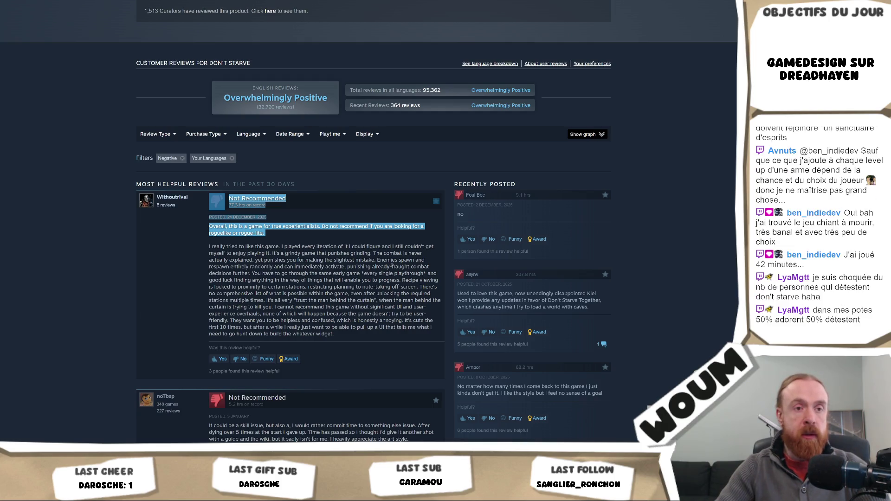
click(329, 259)
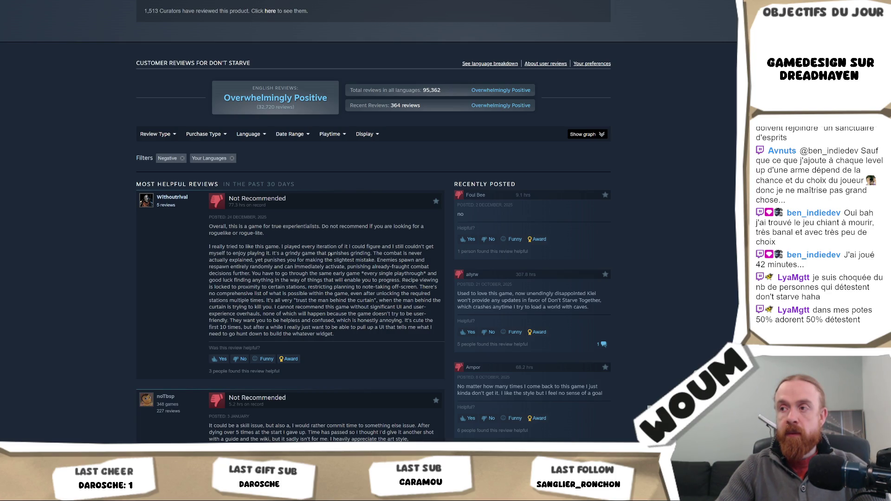
scroll(331, 254, down, 2)
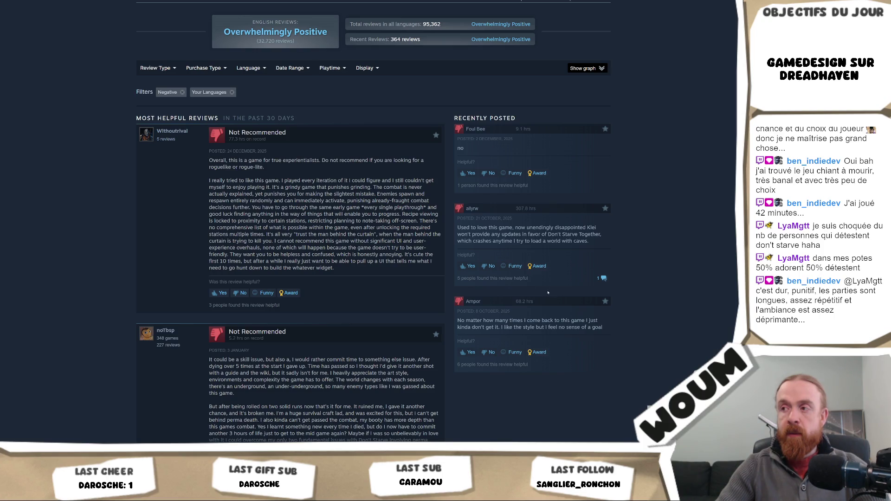
drag(602, 327, 456, 321)
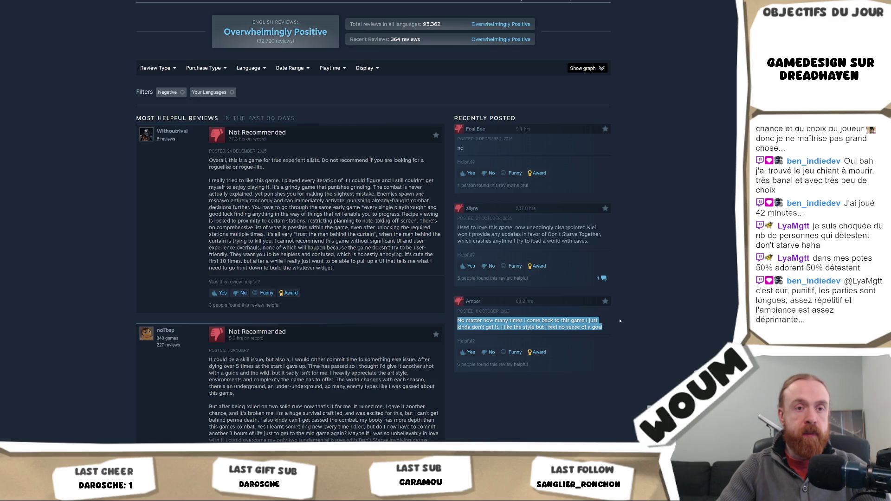
scroll(620, 321, down, 3)
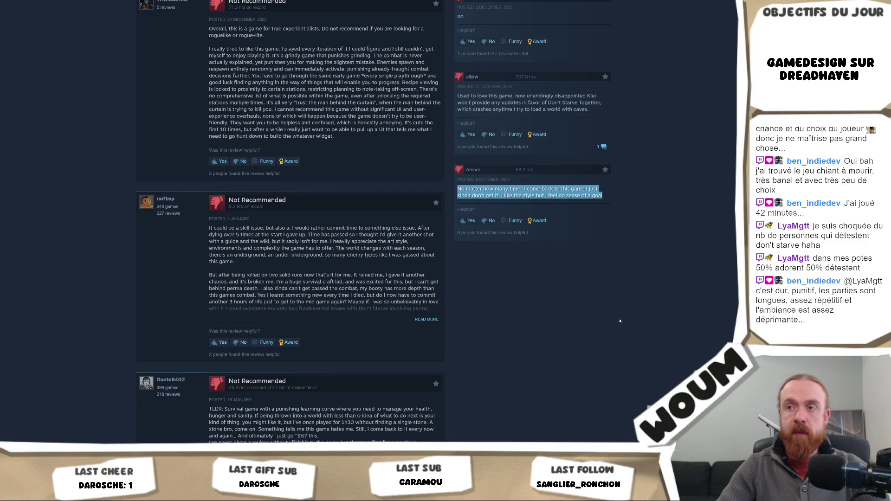
click(423, 320)
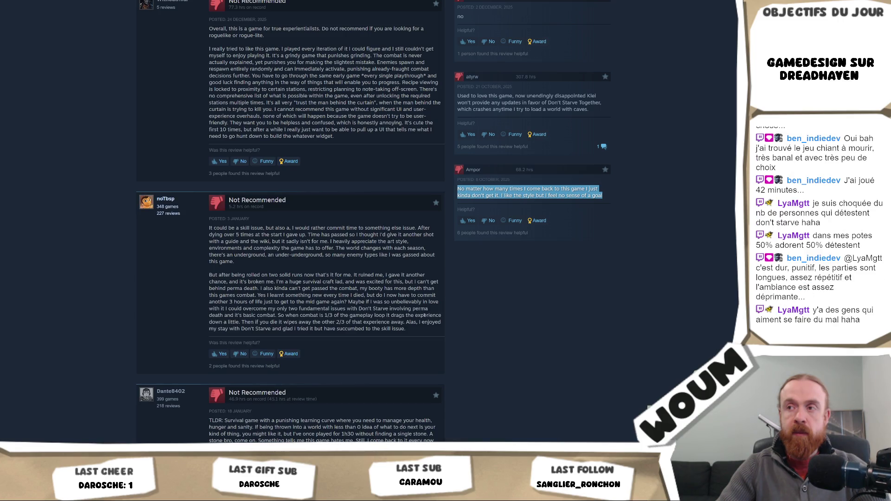
scroll(317, 255, down, 3)
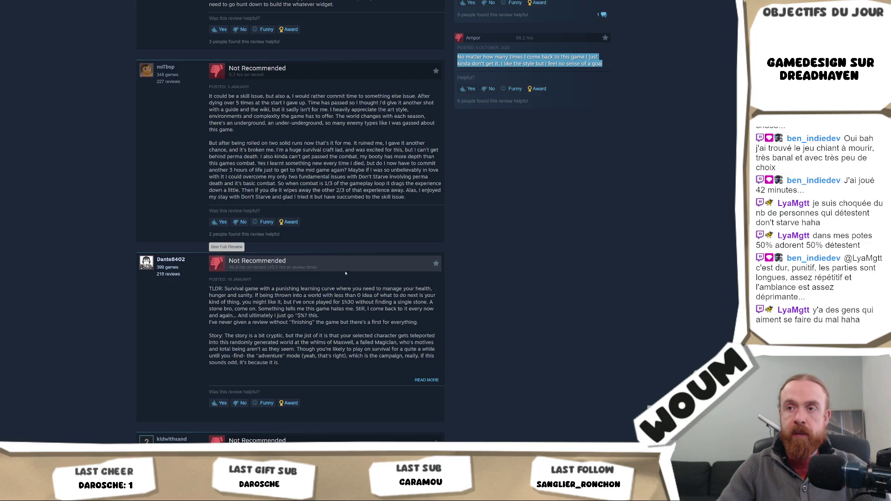
scroll(348, 278, down, 2)
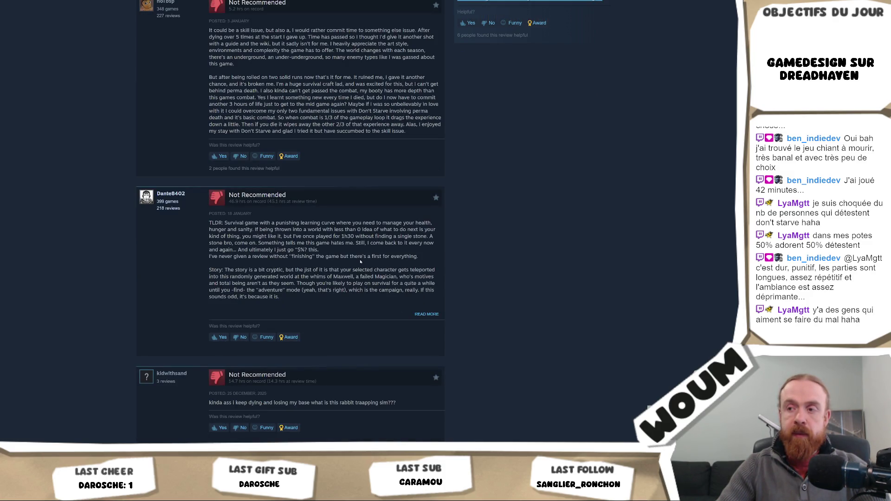
scroll(359, 263, down, 3)
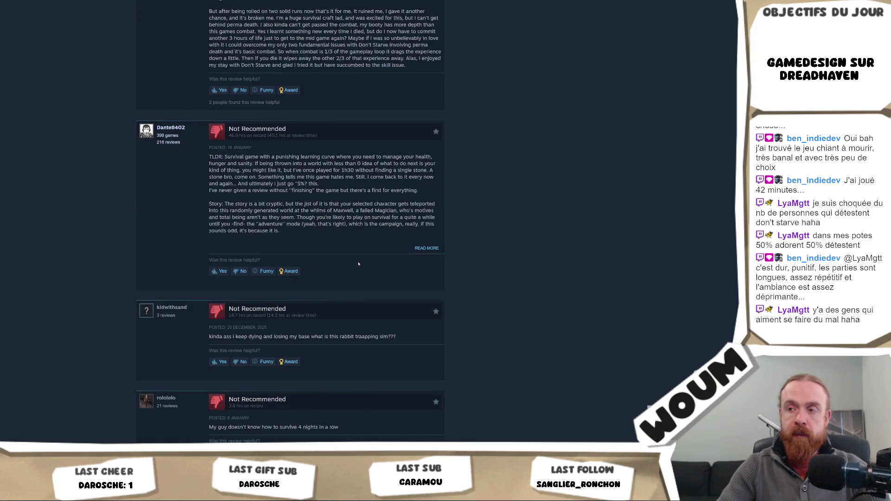
scroll(359, 263, down, 2)
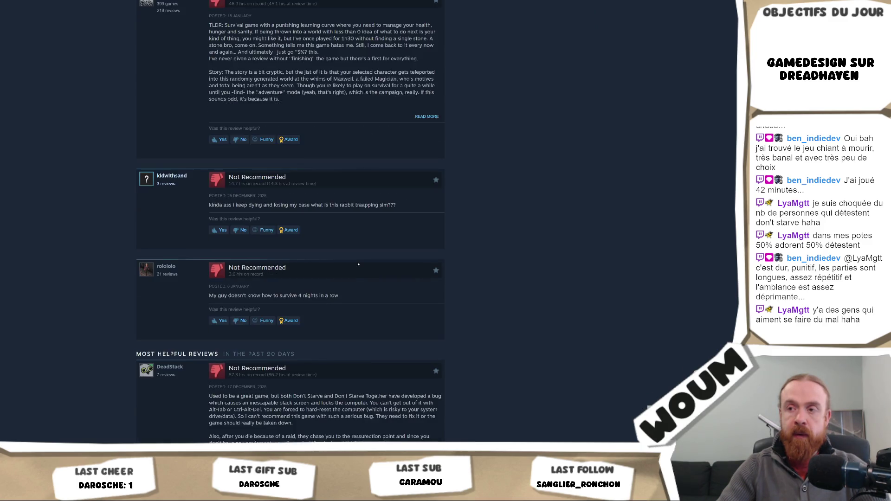
scroll(441, 267, down, 2)
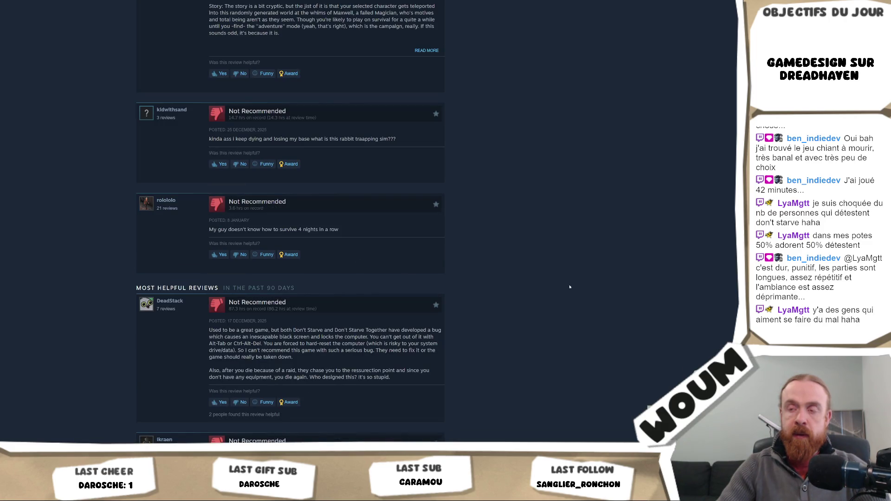
scroll(570, 287, down, 1)
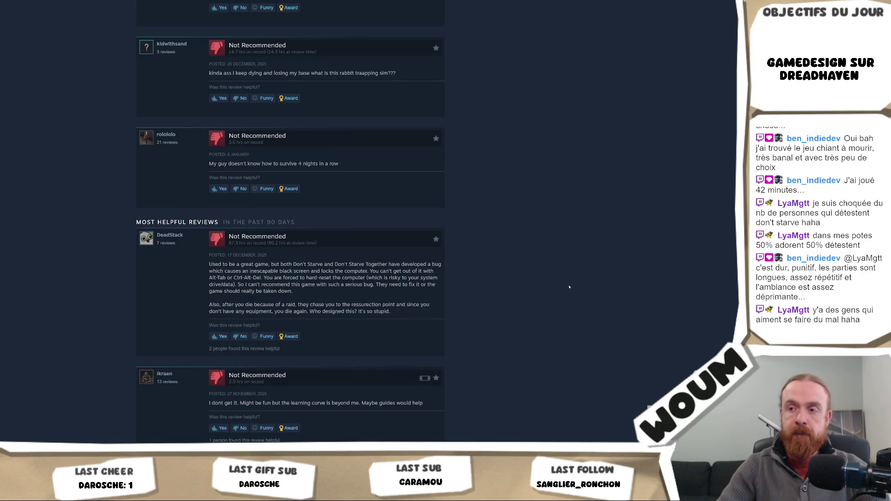
scroll(570, 287, down, 1)
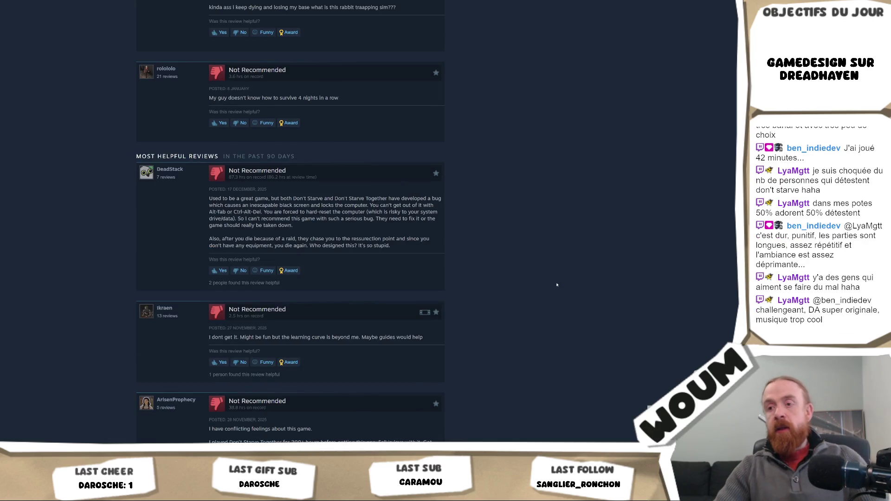
scroll(557, 285, down, 1)
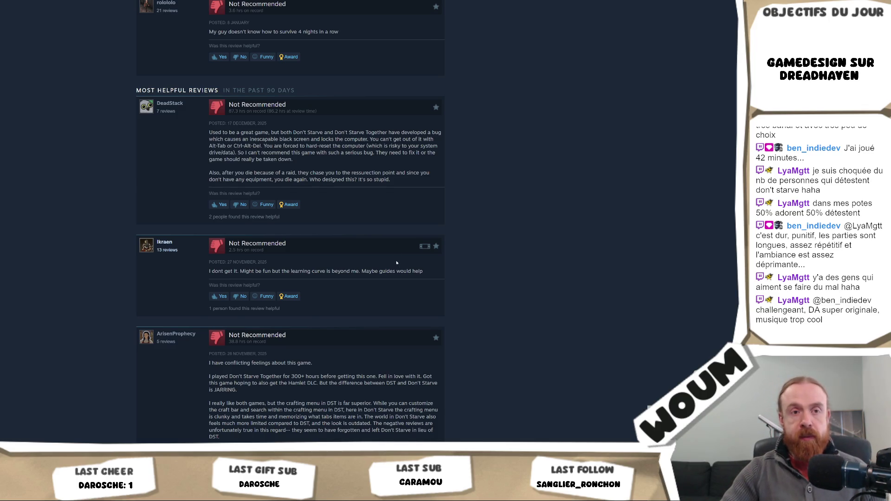
scroll(396, 263, down, 1)
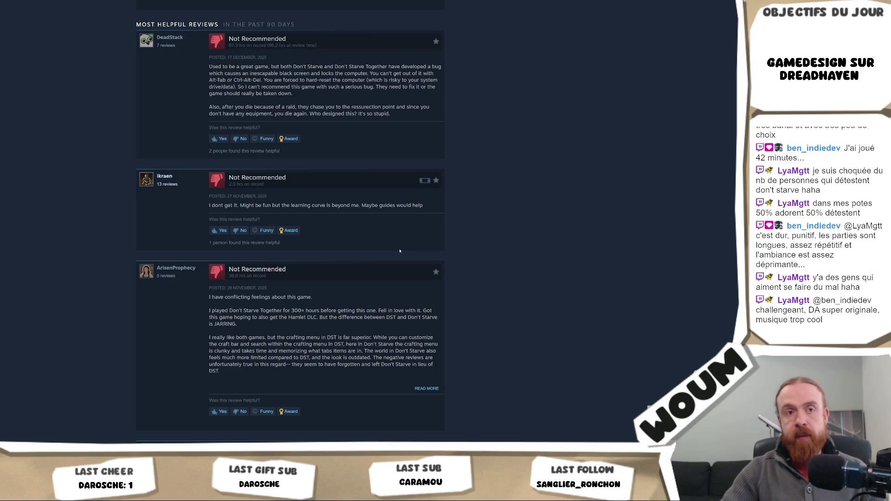
scroll(400, 251, down, 2)
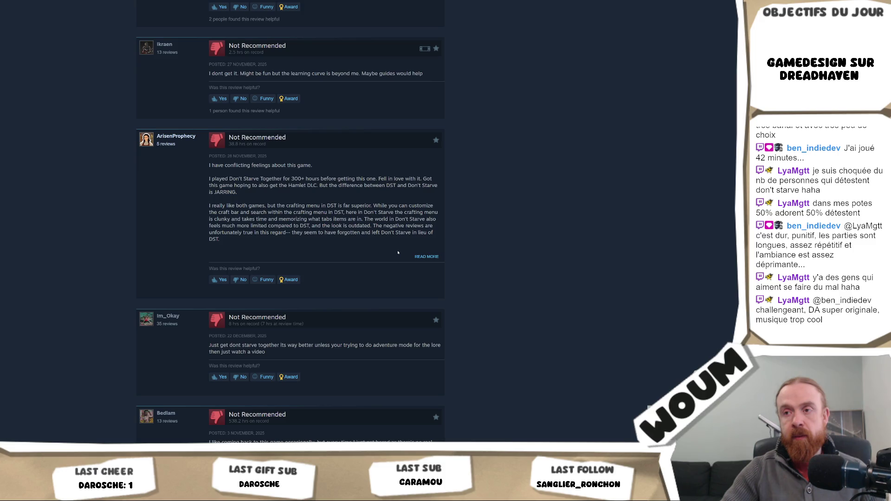
scroll(398, 253, down, 1)
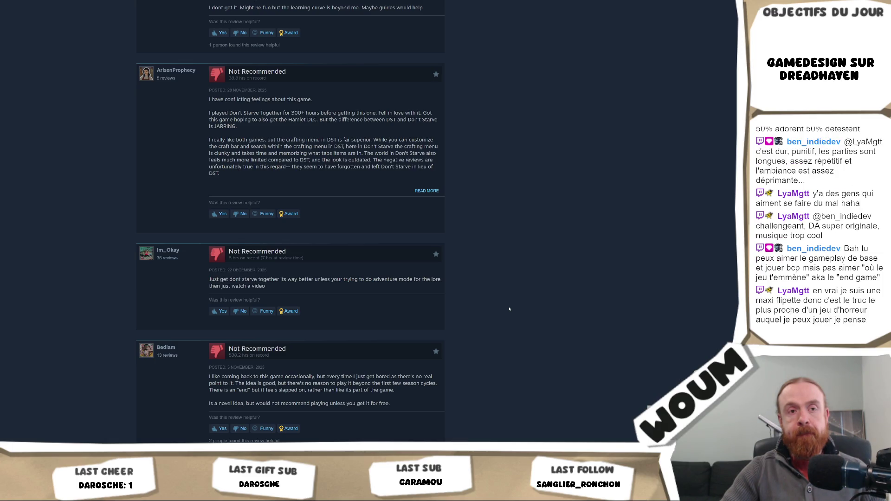
scroll(509, 309, down, 3)
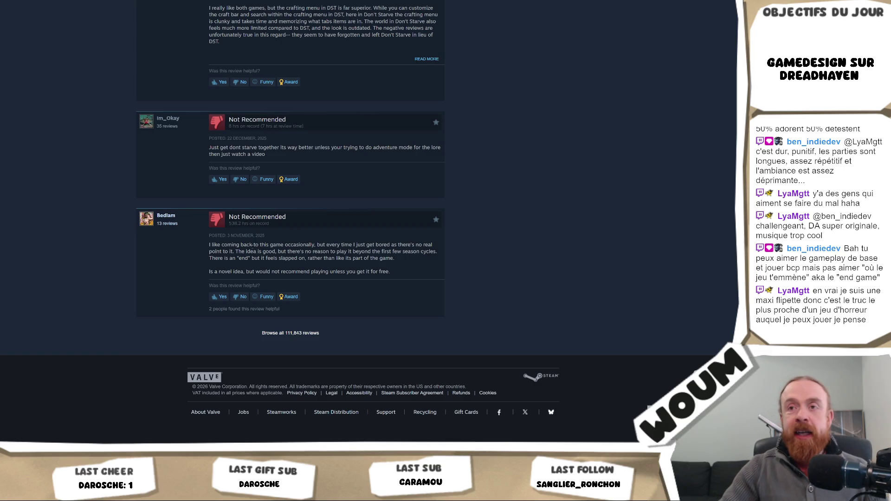
- Select the word 'game' in the last review, then switch to the Unity editor
double_click(278, 245)
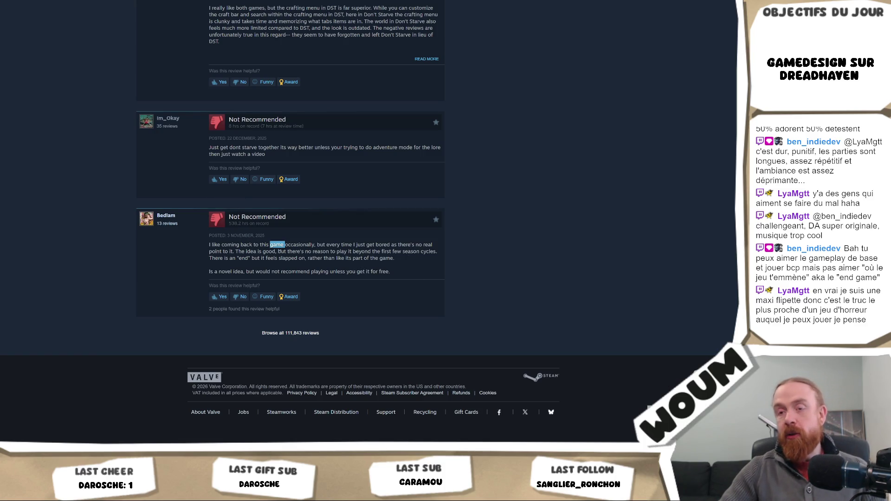
key(alt+Tab)
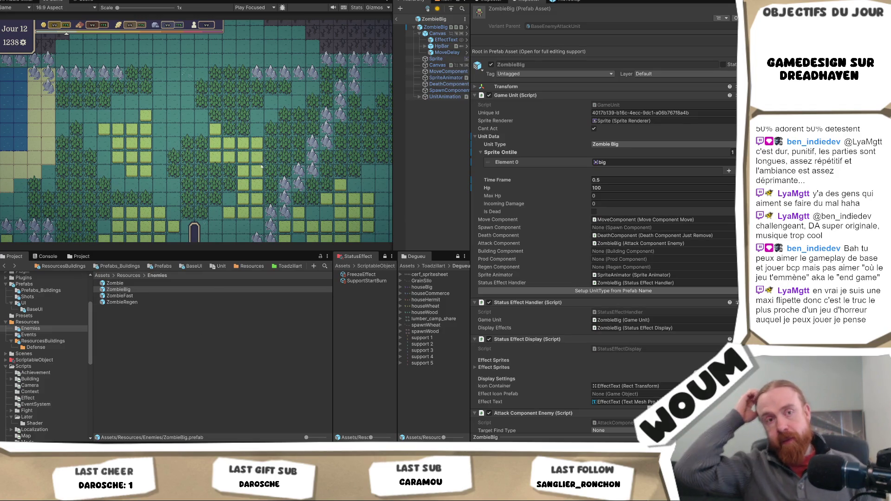
- Narrow the Game view, scroll ZombieBig's Inspector to Attack Component Enemy, then return to Visual Studio
drag(391, 127, 362, 128)
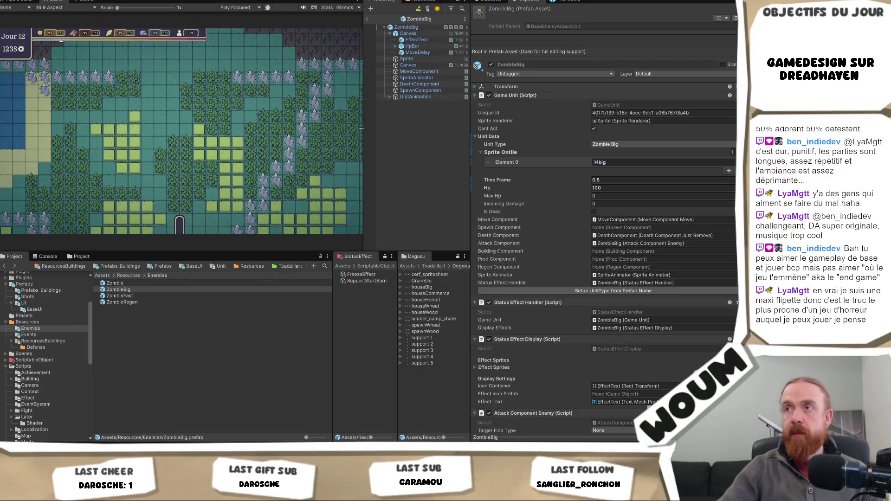
scroll(641, 179, down, 5)
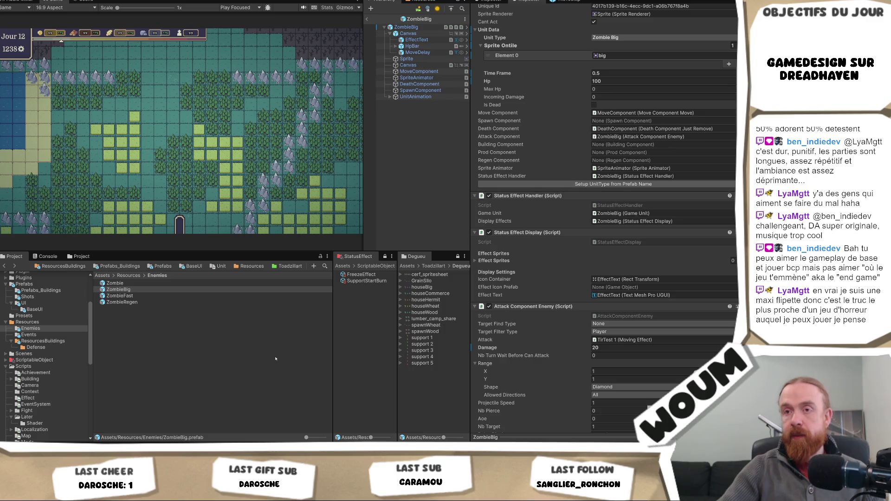
key(alt+Tab)
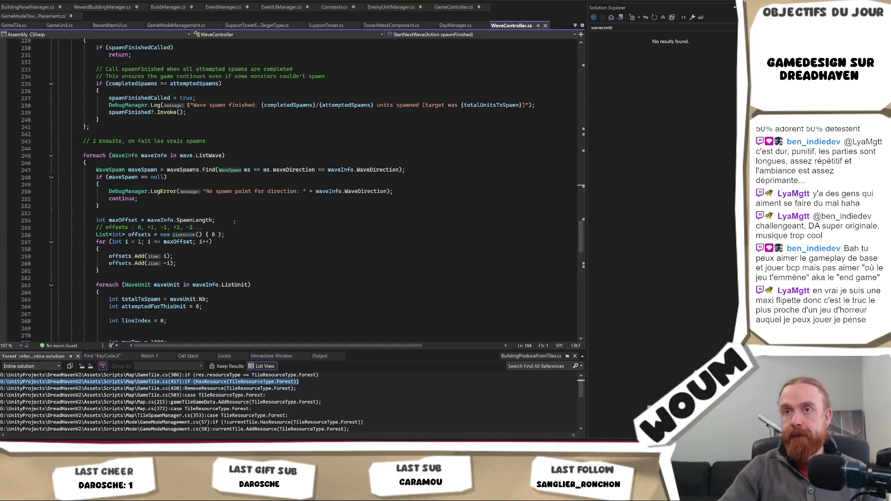
scroll(234, 223, up, 4)
scroll(239, 226, down, 6)
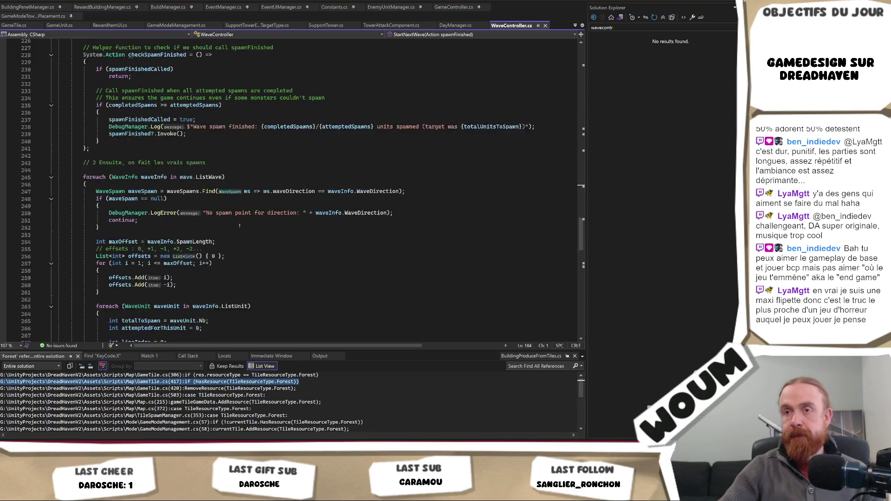
scroll(239, 226, down, 4)
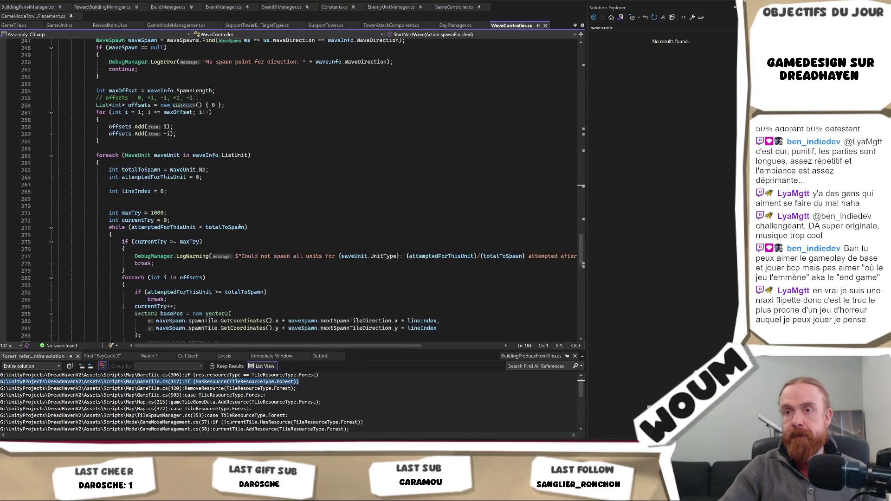
scroll(240, 227, up, 20)
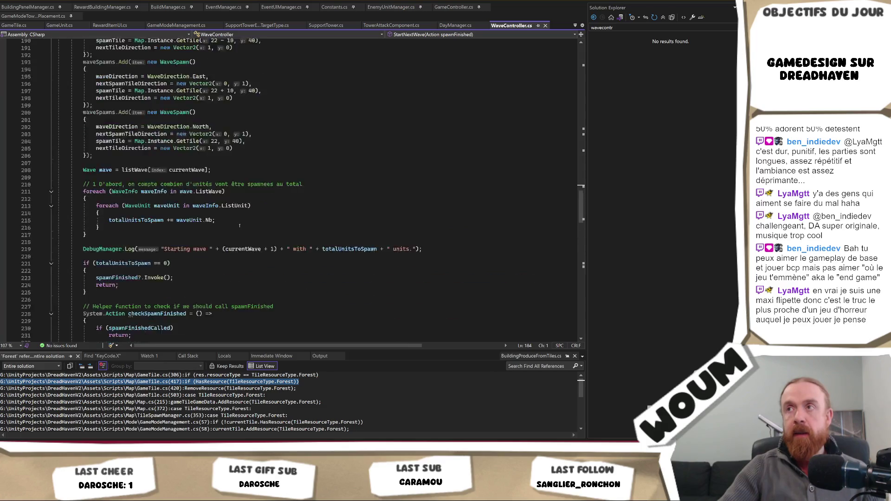
scroll(239, 226, up, 3)
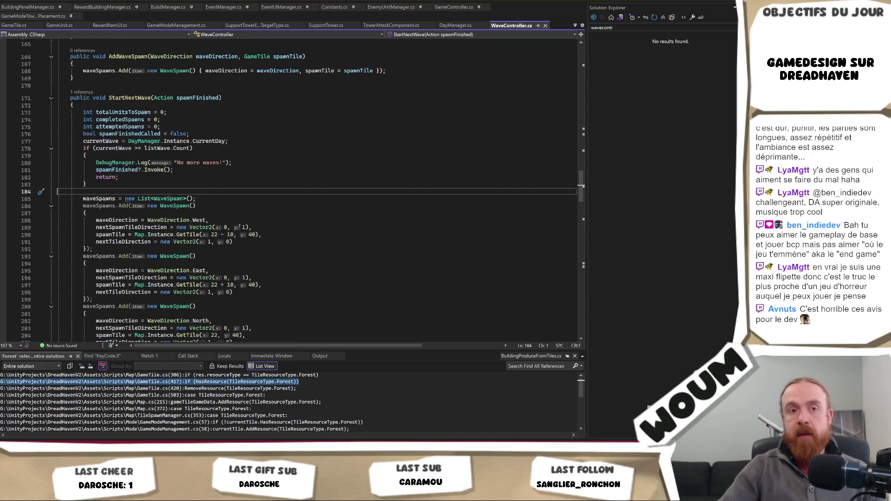
scroll(240, 226, up, 3)
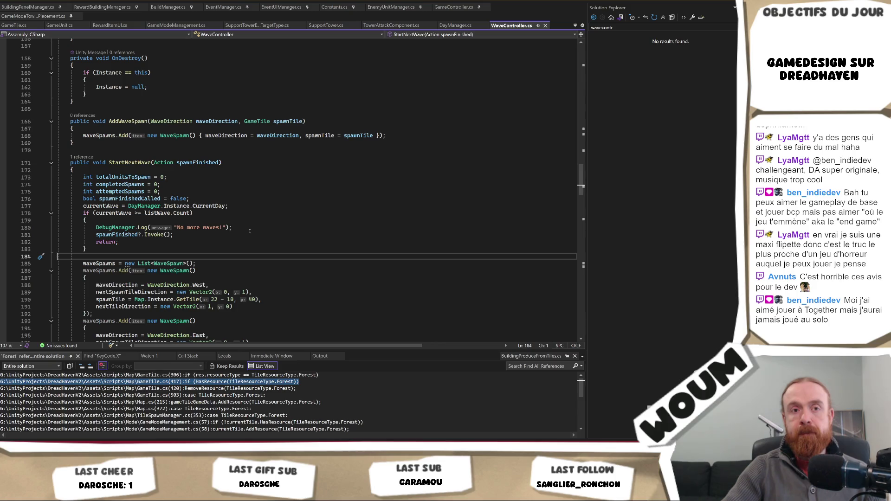
scroll(250, 230, up, 1)
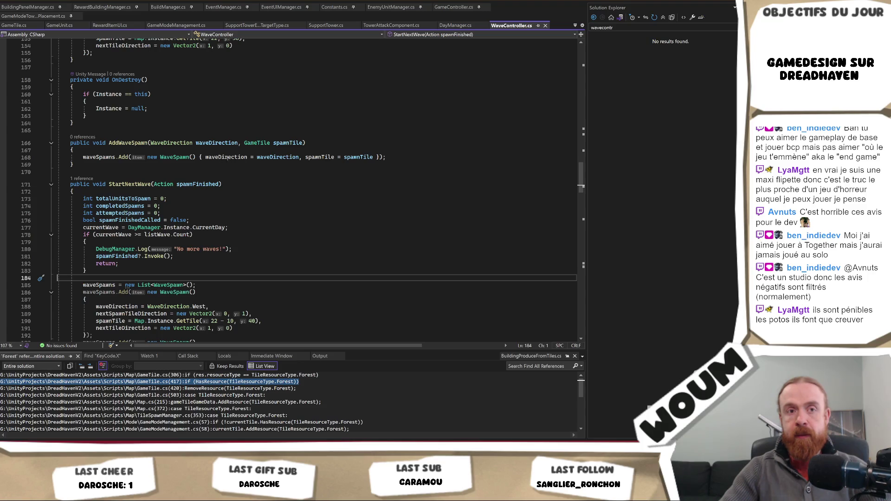
click(132, 411)
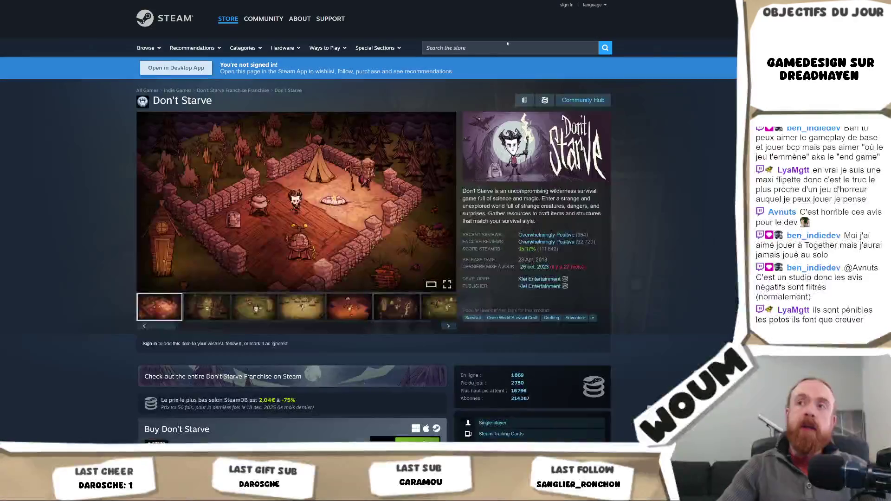
- Search the Steam store for 'my time' and open the My Time at Sandrock page
click(500, 48)
text(my time)
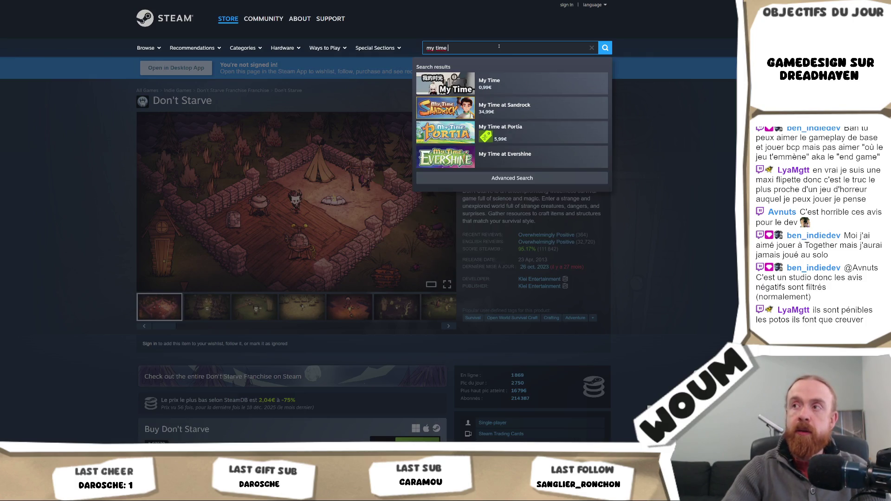
key(Down)
key(Down)
key(Return)
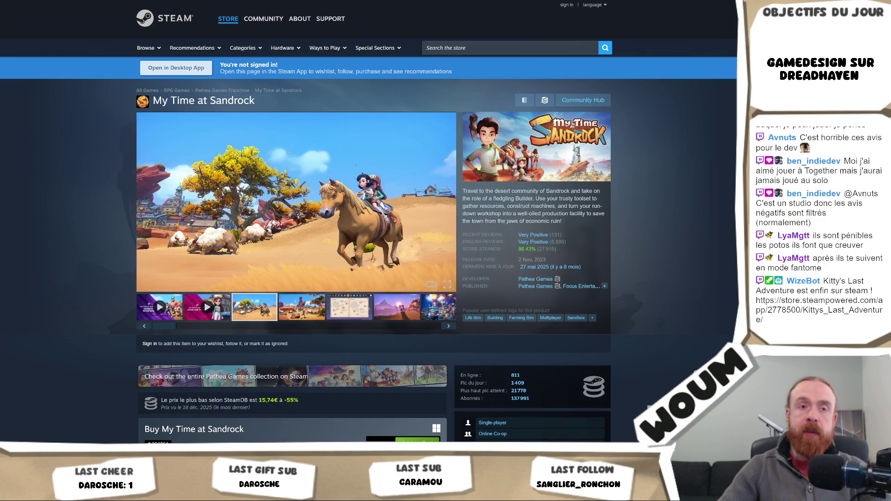
- Select the store page address, then switch back to WaveController.cs in Visual Studio
key(ctrl+l)
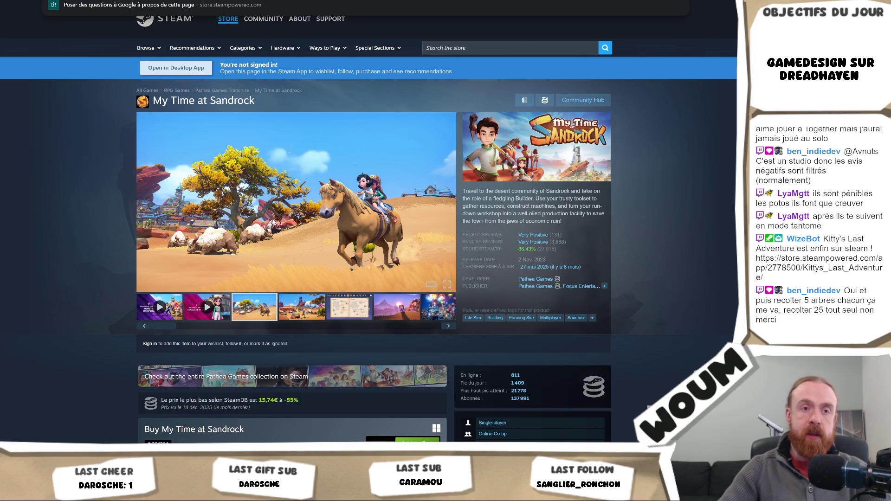
key(Escape)
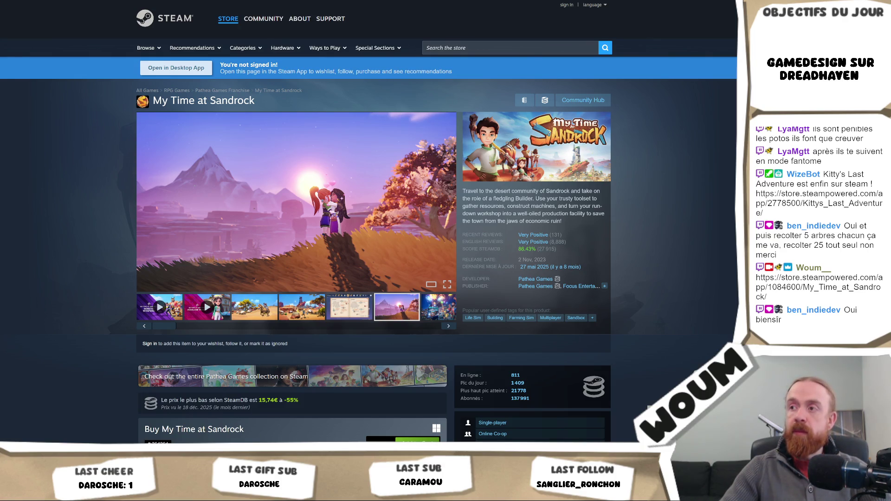
key(alt+Tab)
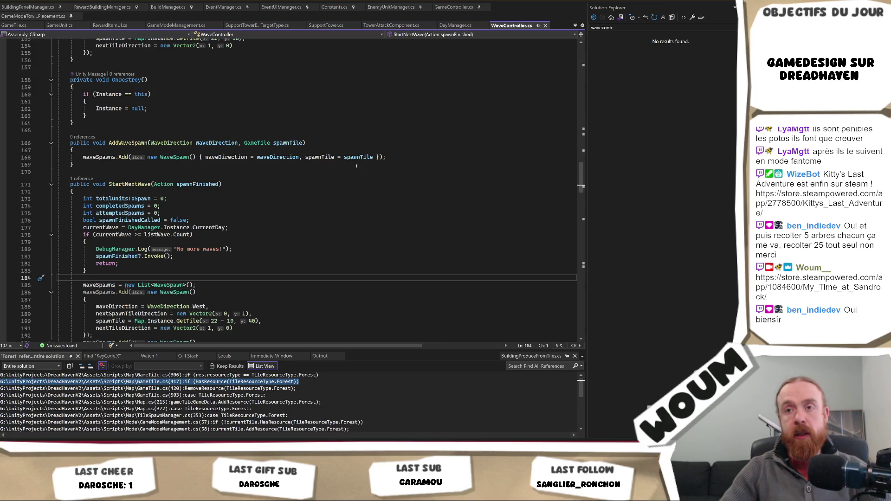
click(181, 270)
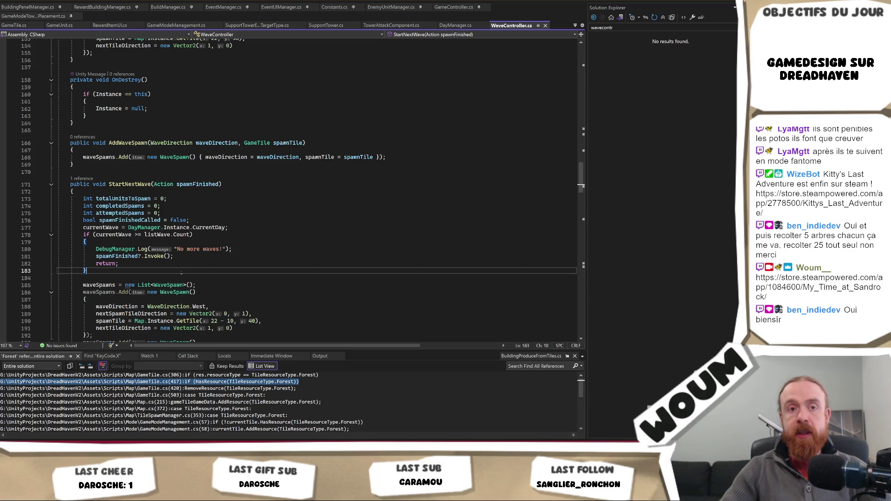
click(180, 276)
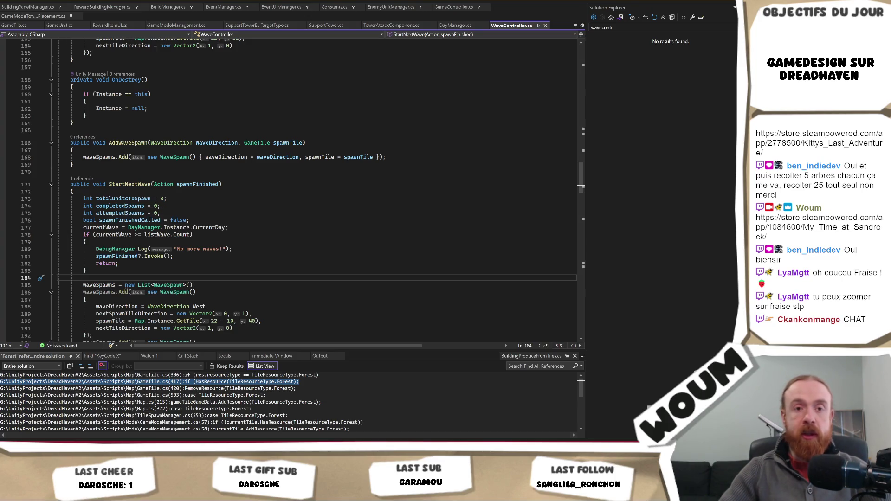
scroll(191, 263, down, 1)
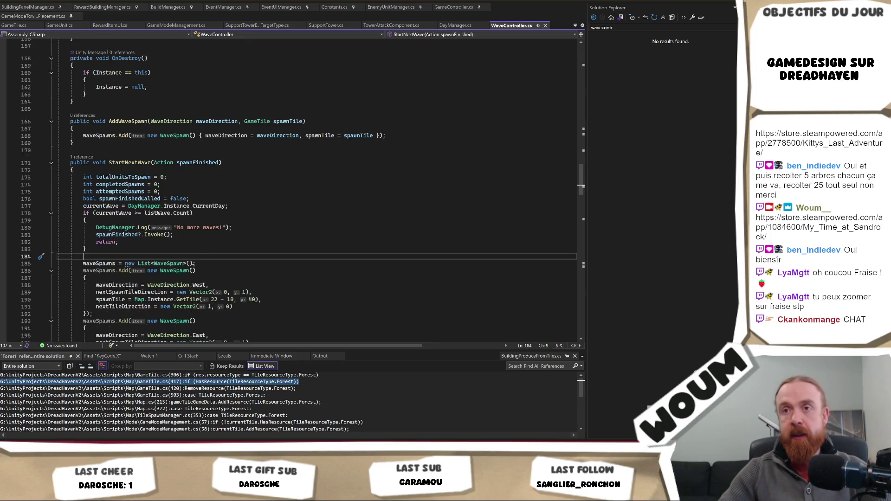
scroll(203, 260, down, 1)
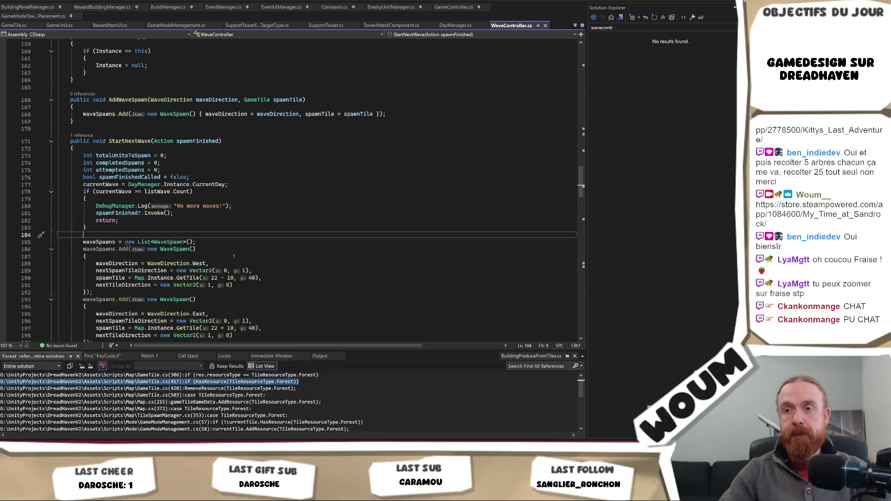
scroll(234, 256, down, 1)
scroll(234, 256, up, 18)
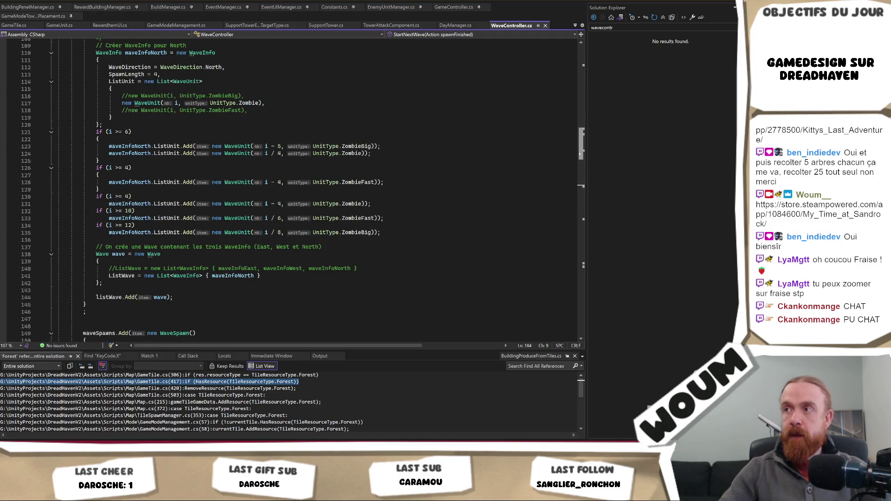
drag(580, 144, 581, 44)
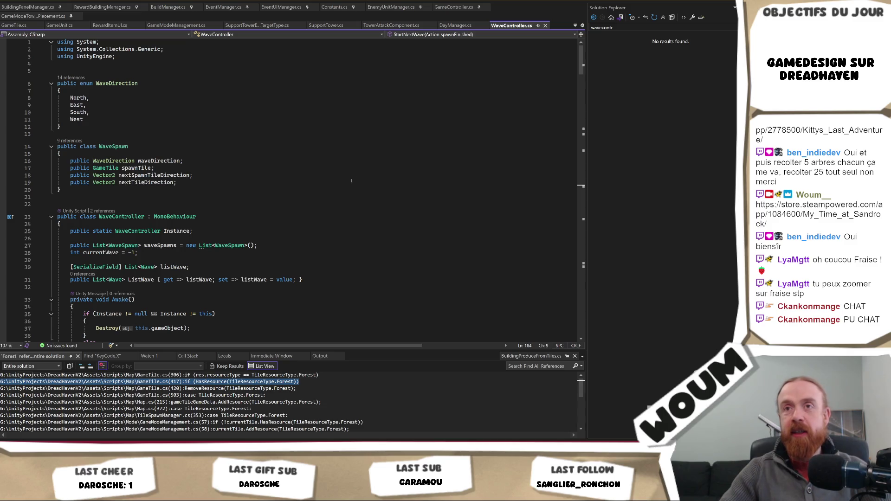
scroll(350, 181, down, 3)
scroll(351, 181, down, 20)
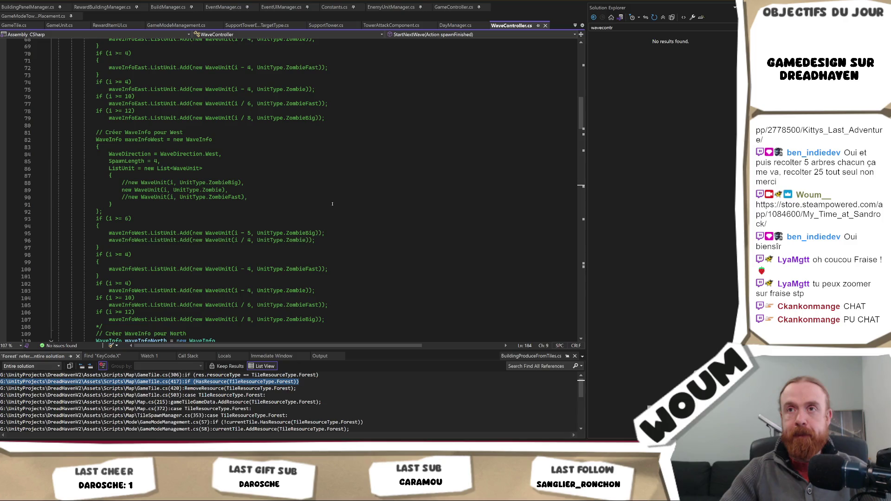
scroll(332, 204, down, 10)
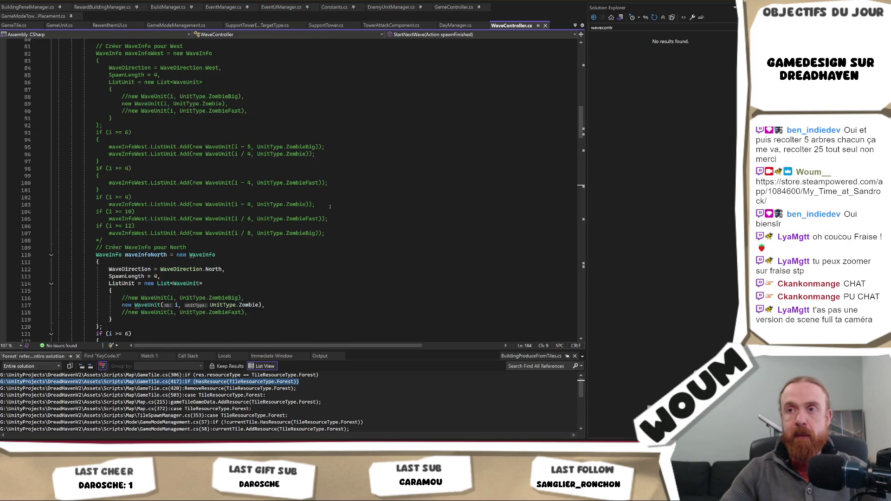
scroll(327, 210, down, 17)
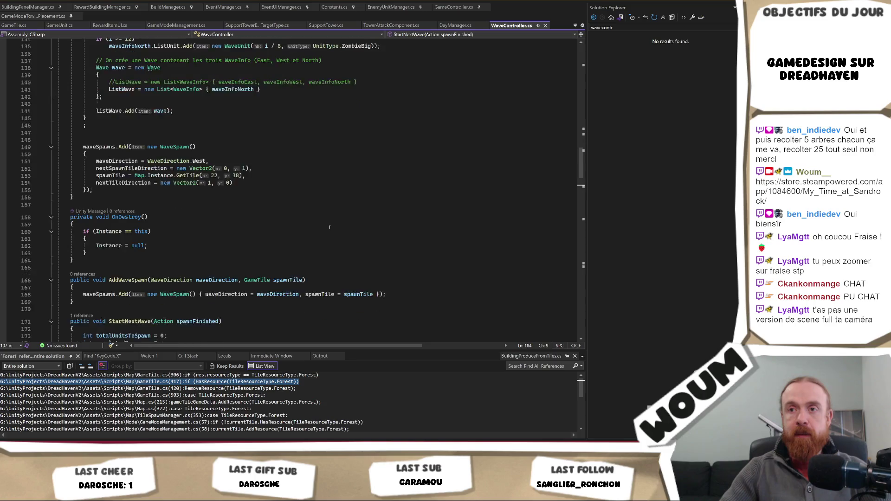
scroll(330, 227, down, 20)
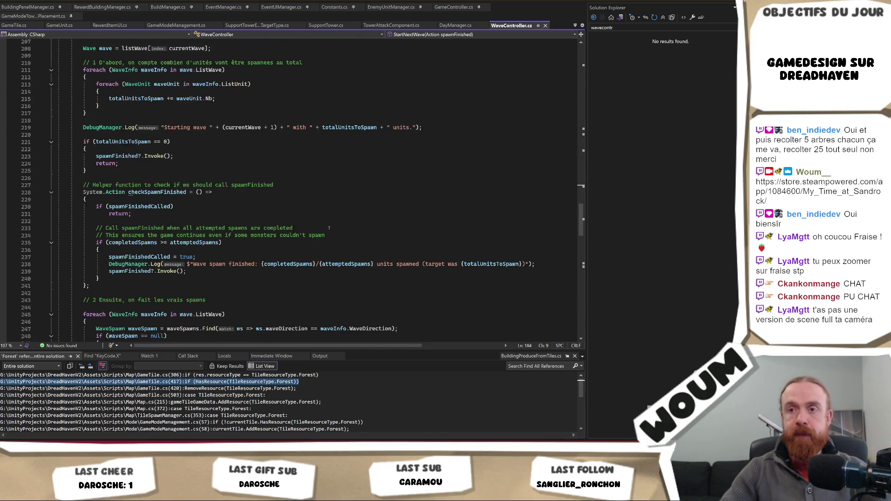
scroll(329, 228, down, 8)
scroll(329, 229, down, 3)
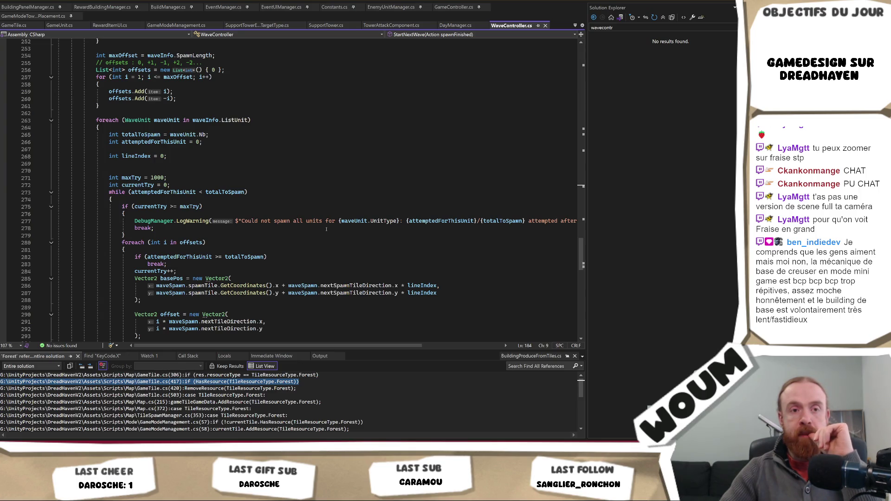
click(296, 236)
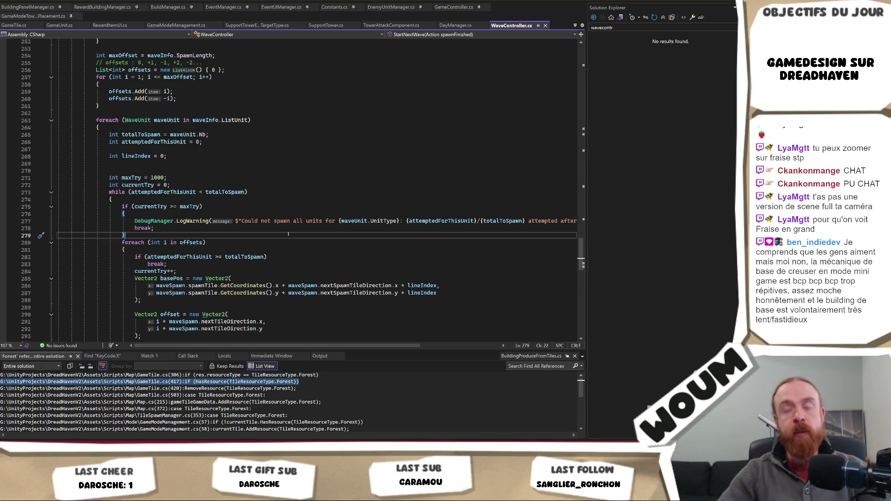
scroll(288, 234, down, 2)
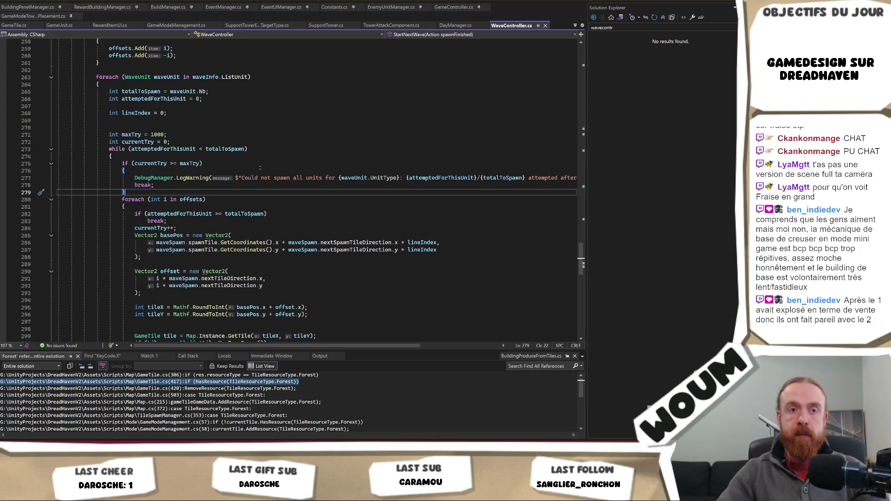
scroll(261, 167, down, 1)
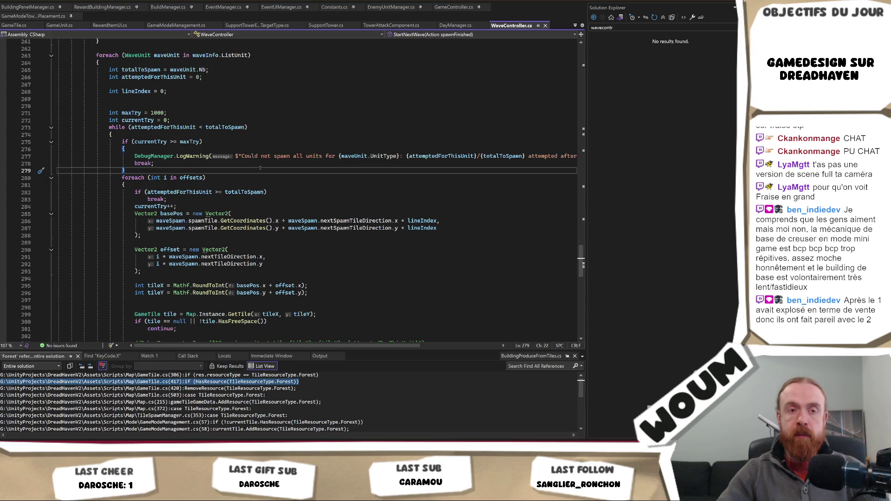
scroll(260, 168, down, 1)
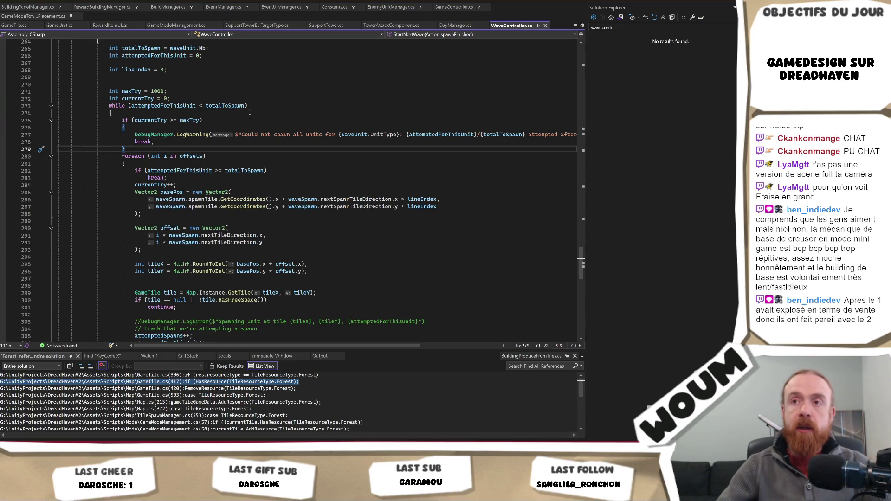
scroll(243, 144, down, 1)
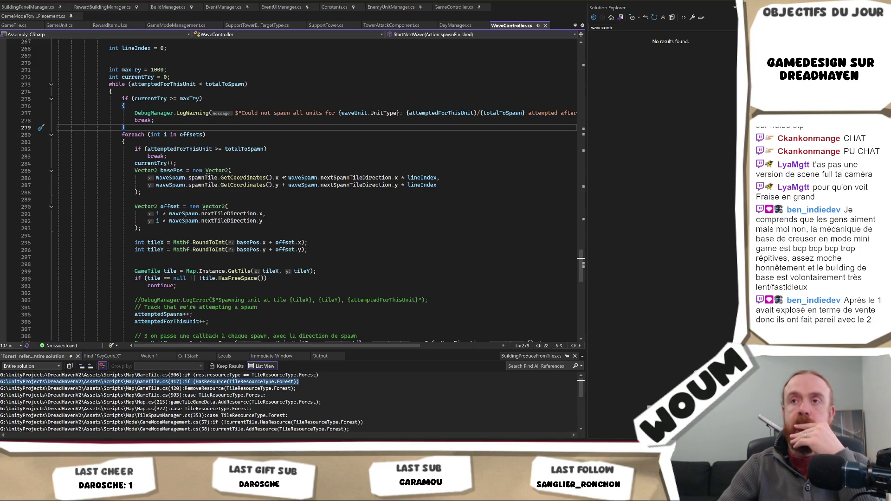
scroll(284, 177, down, 1)
scroll(284, 177, down, 2)
scroll(282, 177, up, 4)
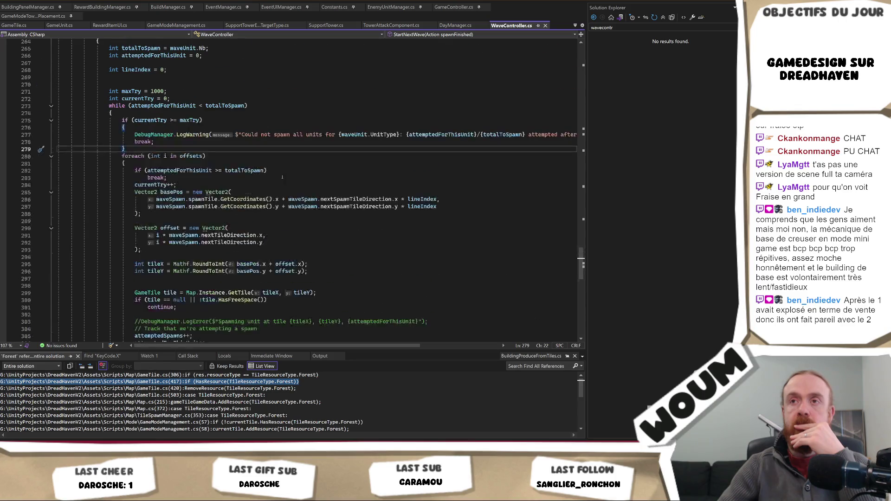
scroll(282, 177, up, 3)
scroll(185, 170, up, 3)
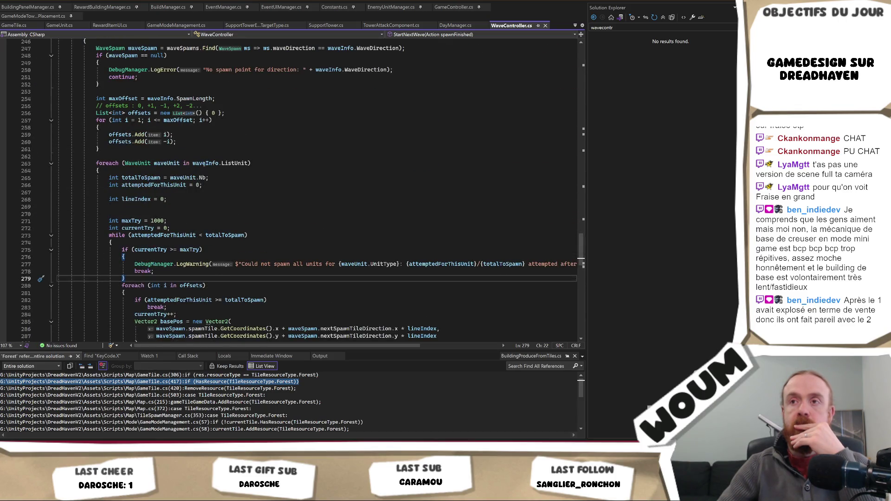
click(219, 163)
scroll(231, 177, up, 13)
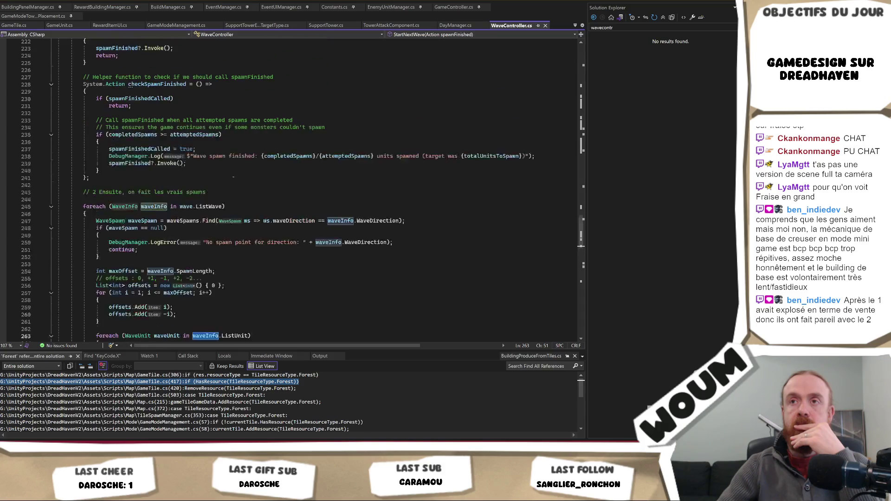
scroll(231, 177, up, 10)
scroll(238, 178, down, 2)
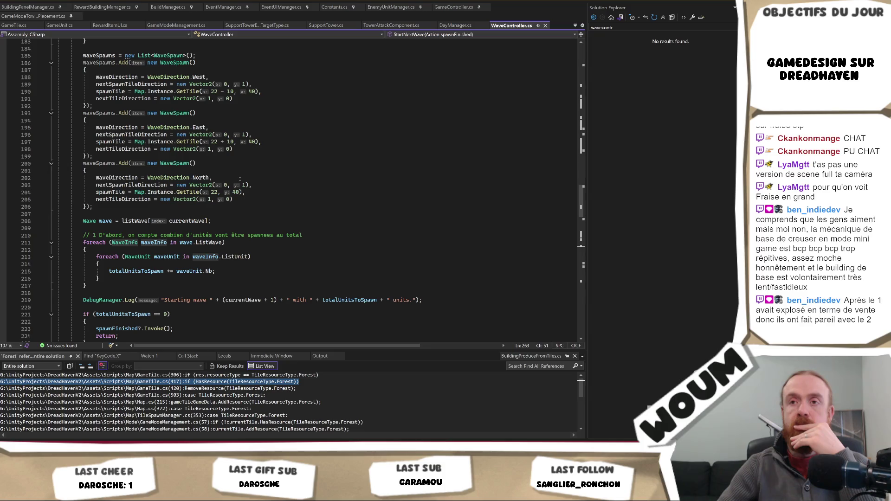
scroll(240, 178, up, 14)
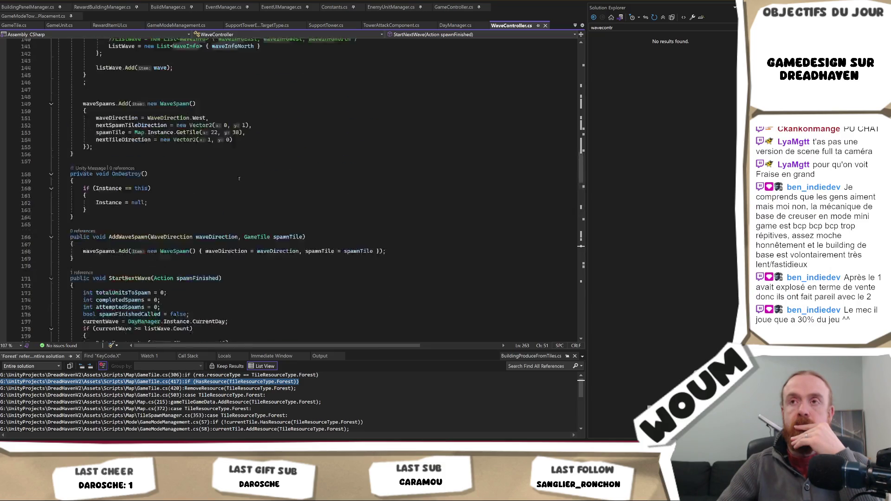
scroll(239, 178, down, 3)
scroll(239, 179, down, 2)
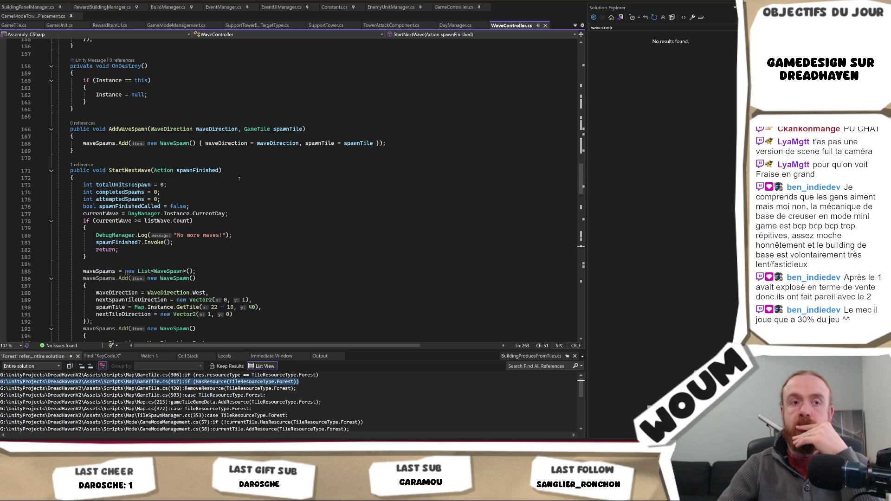
scroll(239, 179, down, 12)
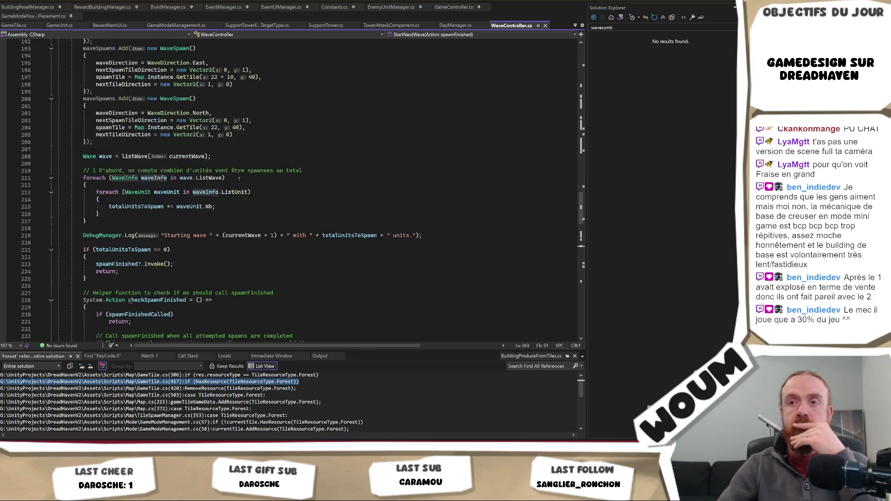
scroll(239, 178, down, 9)
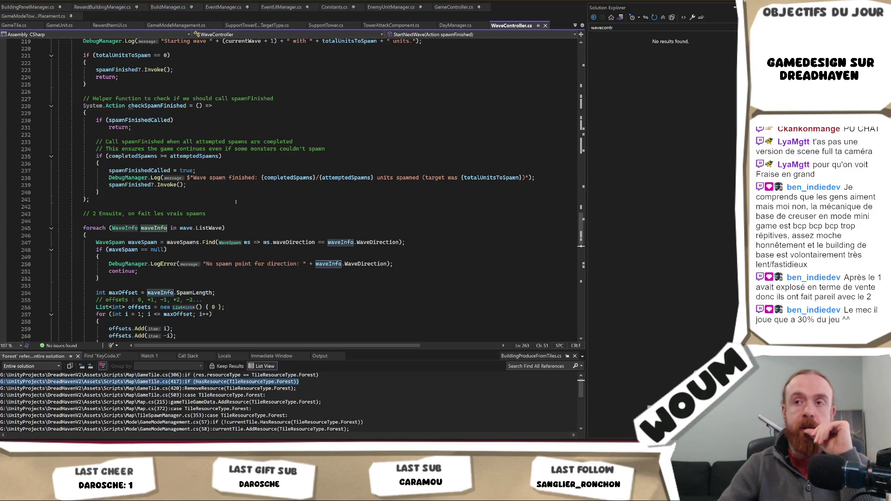
scroll(236, 202, down, 3)
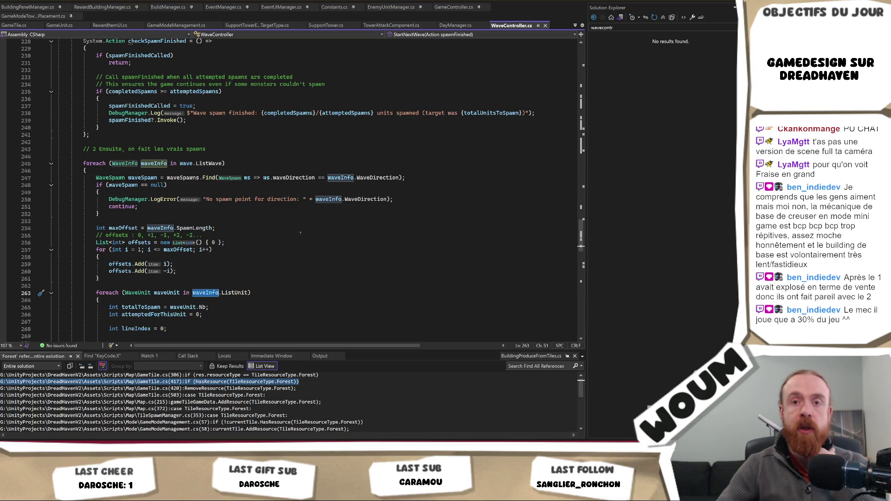
scroll(301, 233, down, 3)
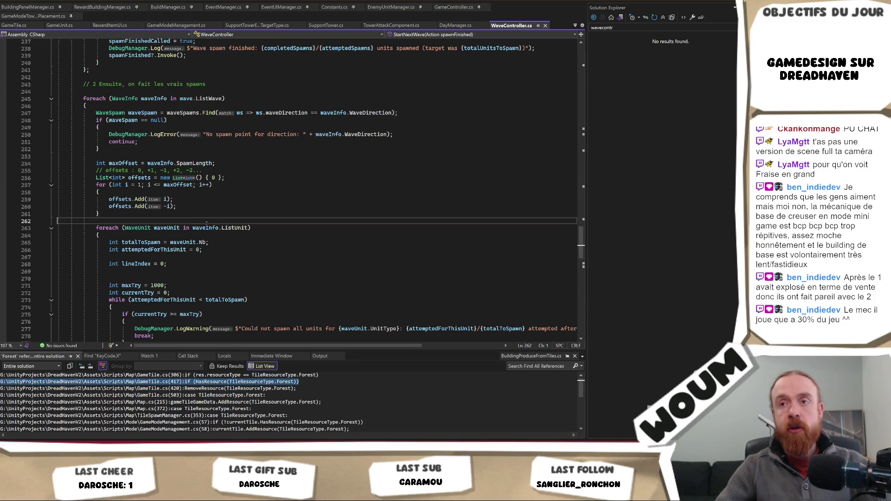
scroll(283, 228, down, 2)
scroll(284, 229, down, 18)
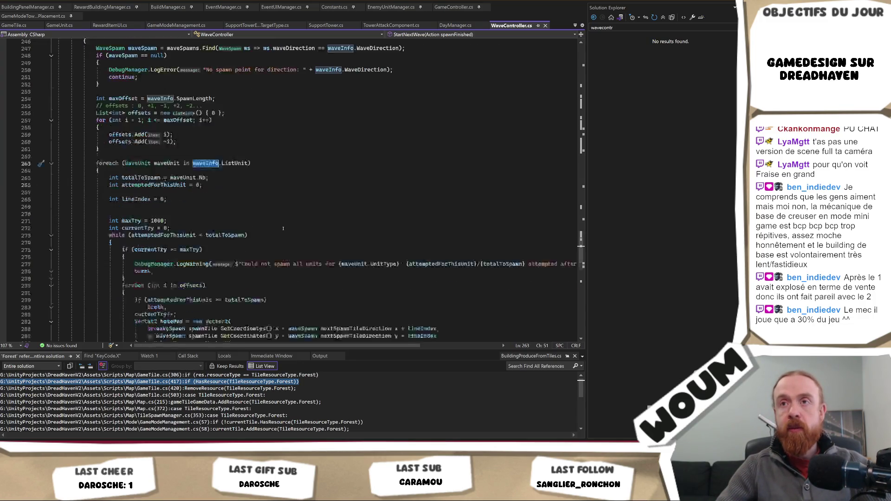
scroll(295, 206, up, 15)
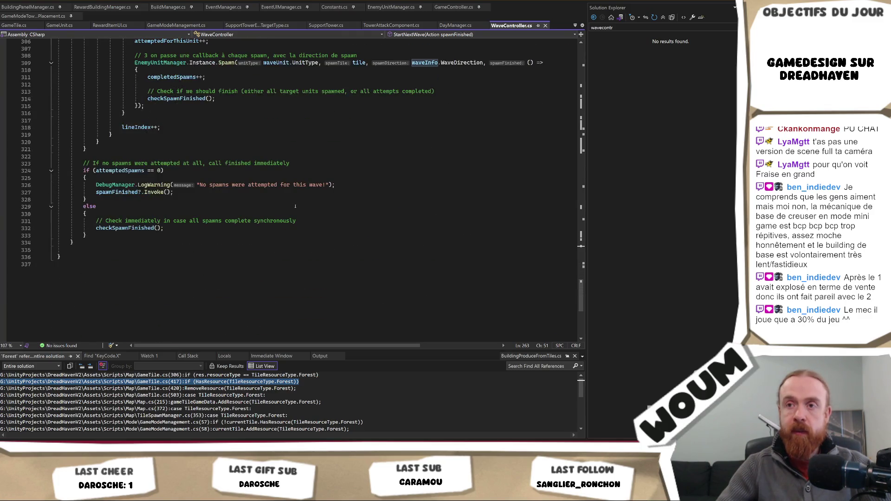
scroll(293, 207, up, 8)
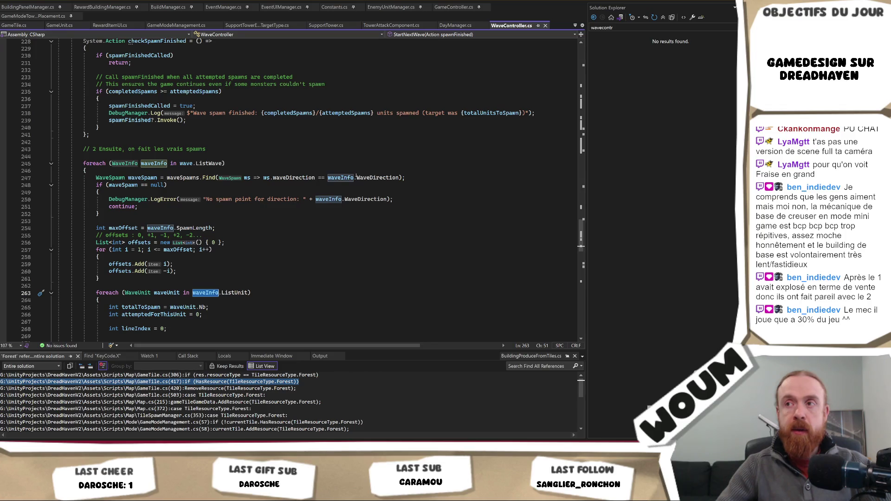
scroll(357, 177, up, 1)
click(209, 185)
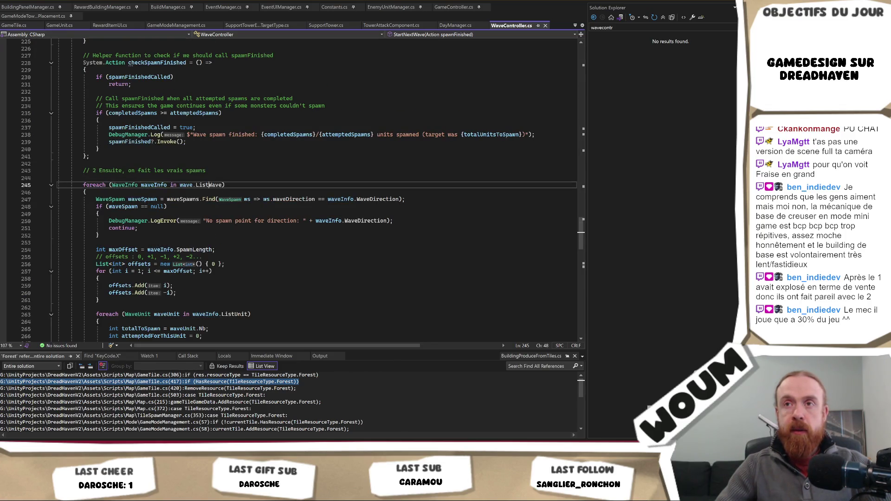
right_click(209, 185)
click(236, 246)
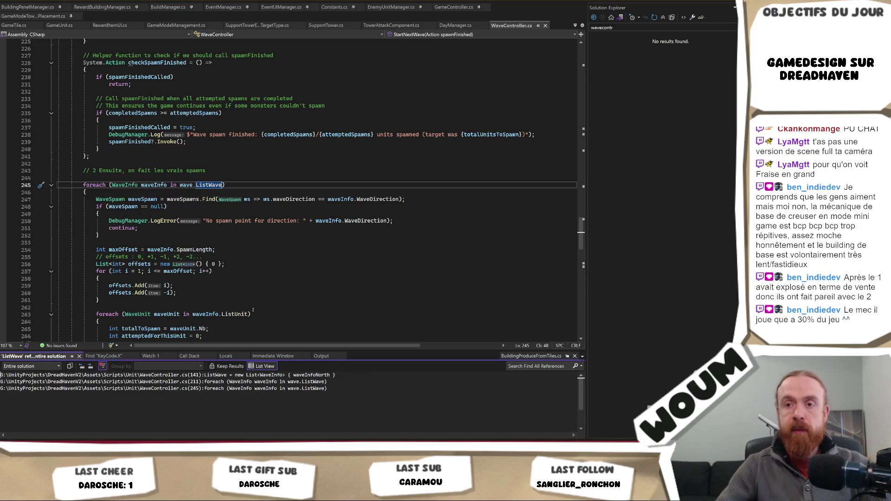
double_click(307, 375)
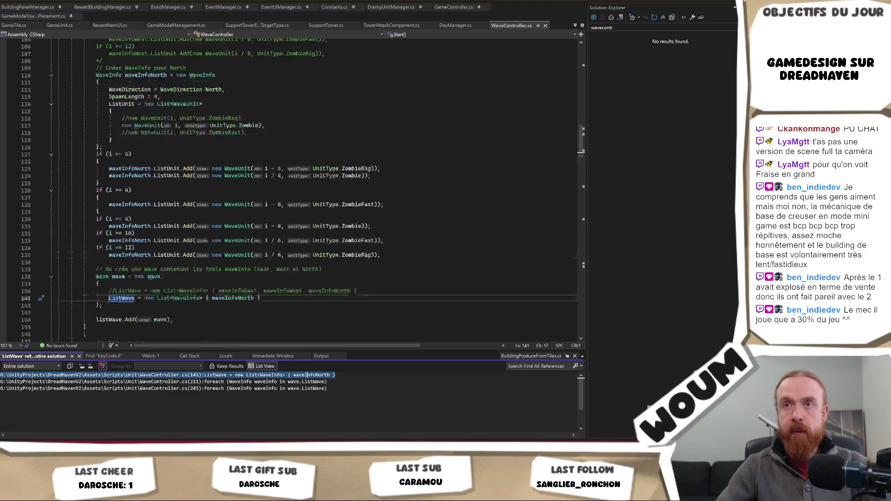
scroll(327, 242, up, 15)
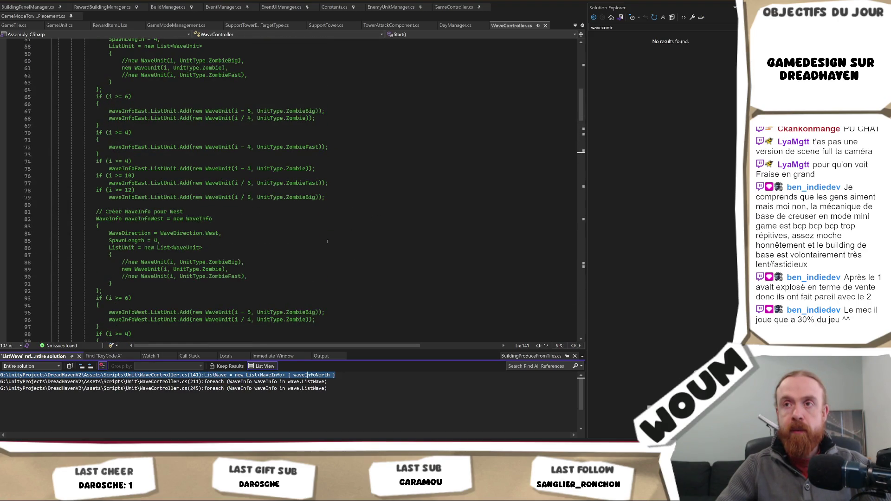
scroll(327, 241, up, 5)
scroll(328, 242, down, 4)
scroll(328, 242, down, 14)
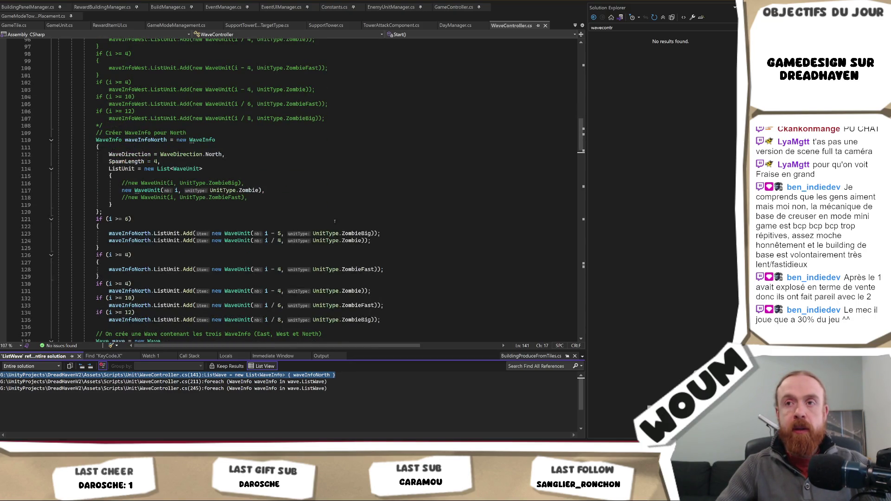
scroll(353, 209, up, 9)
scroll(364, 201, up, 11)
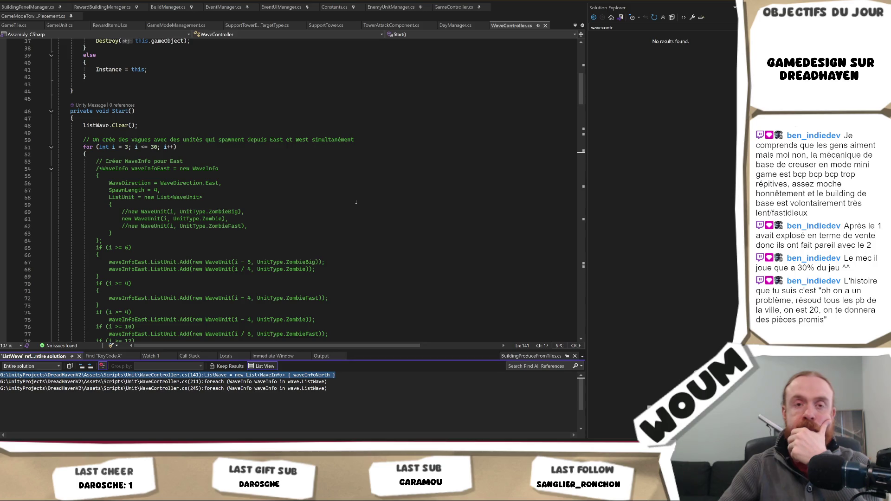
scroll(356, 202, down, 12)
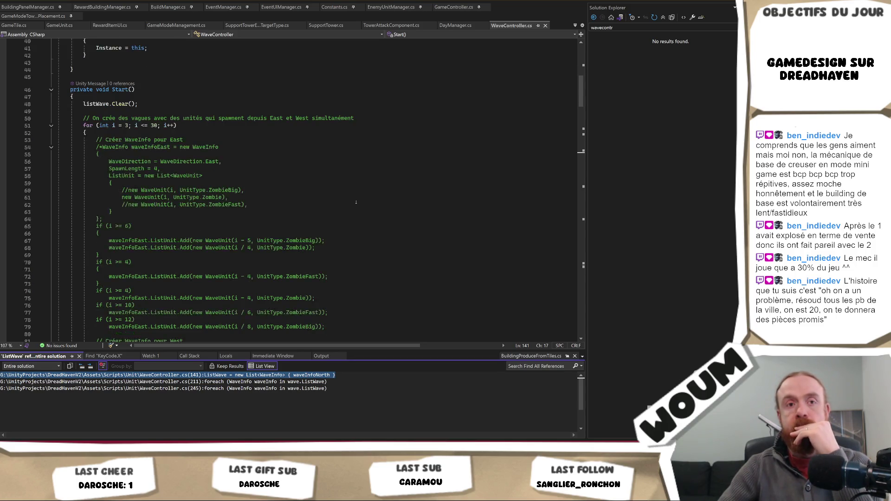
scroll(356, 202, down, 3)
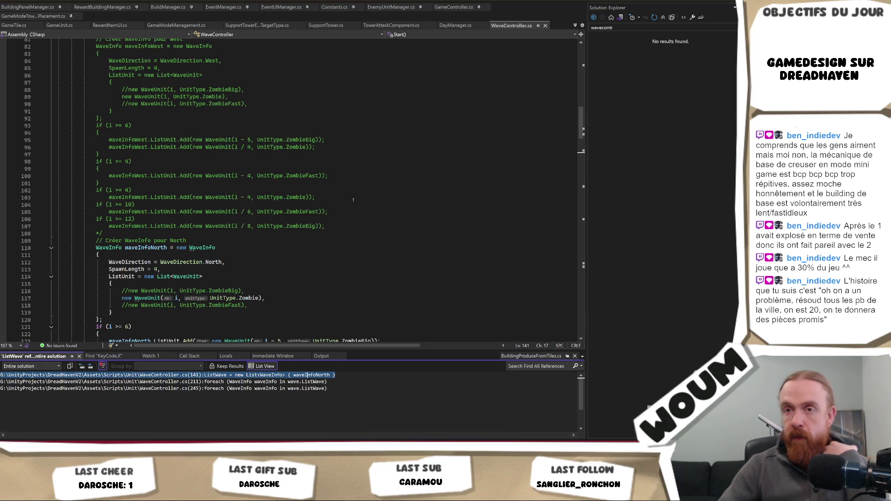
- Remove the */ on line 108 and /* before waveInfoEast, uncommenting the East and West blocks
click(298, 234)
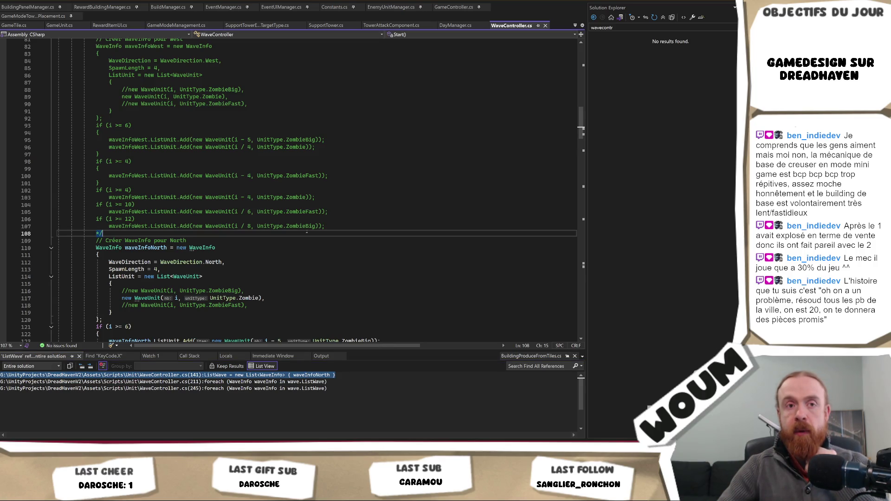
key(BackSpace)
key(BackSpace)
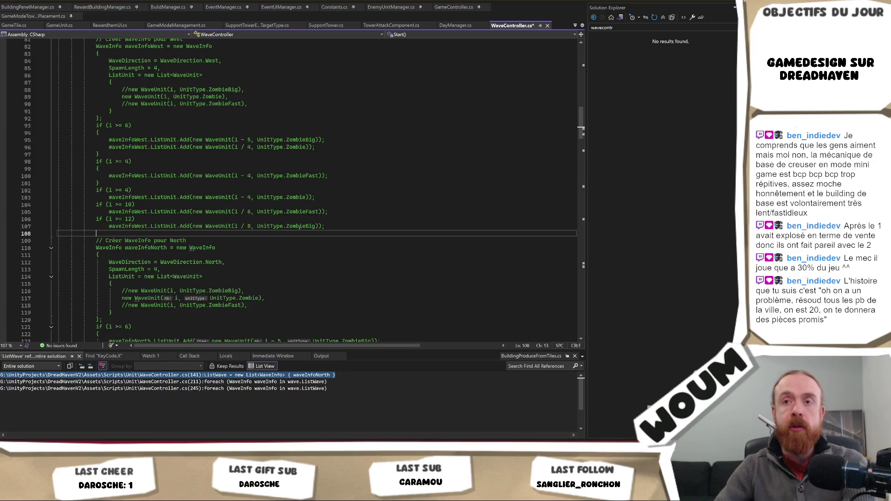
scroll(135, 135, up, 13)
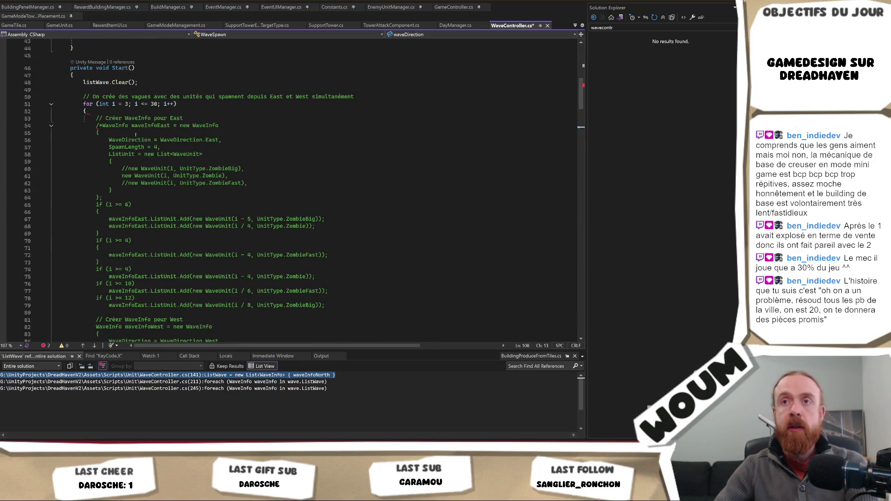
click(103, 125)
key(BackSpace)
key(BackSpace)
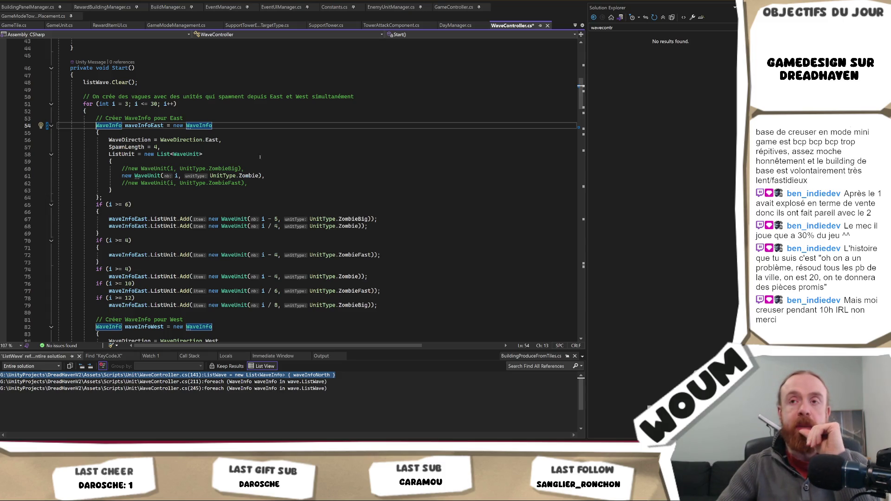
click(182, 190)
click(182, 198)
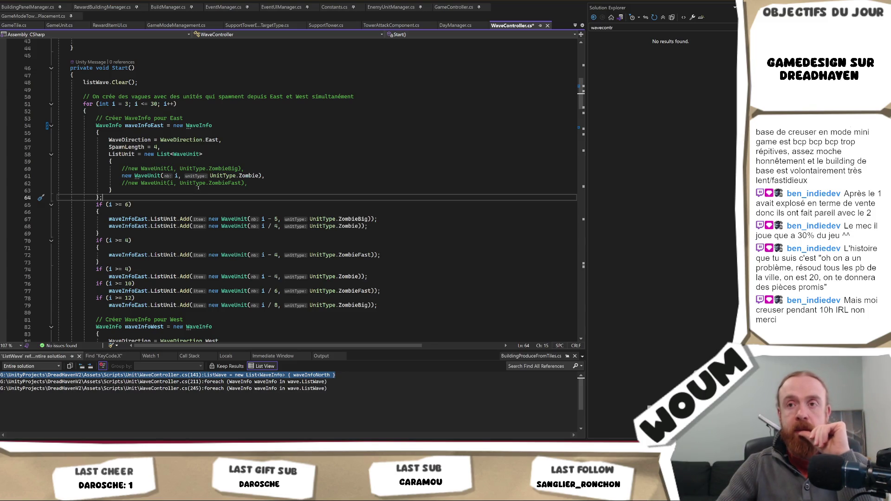
- Inspect waveSpawns usages and jump with F12 to the waveSpawns field declaration
scroll(303, 191, down, 2)
scroll(303, 192, down, 4)
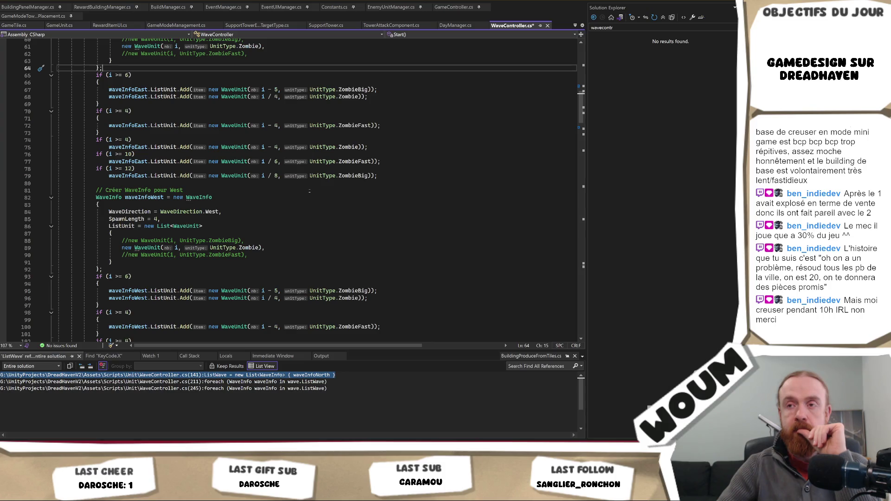
scroll(309, 190, down, 9)
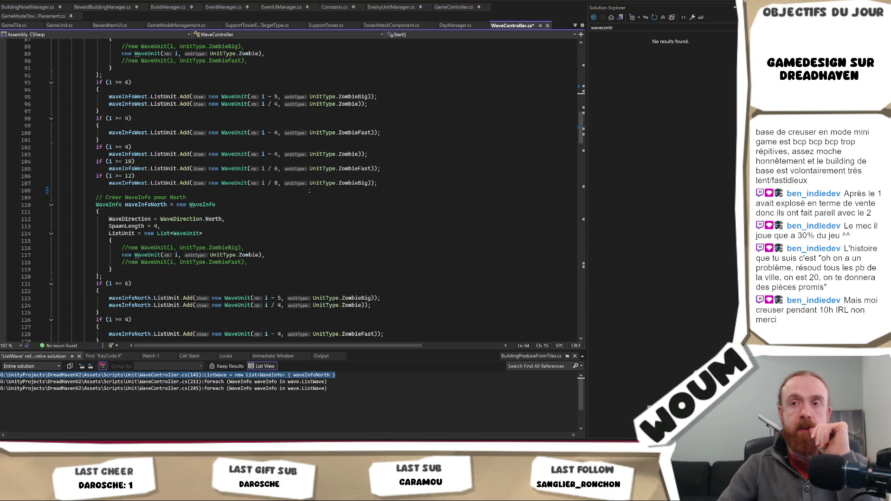
scroll(309, 191, up, 18)
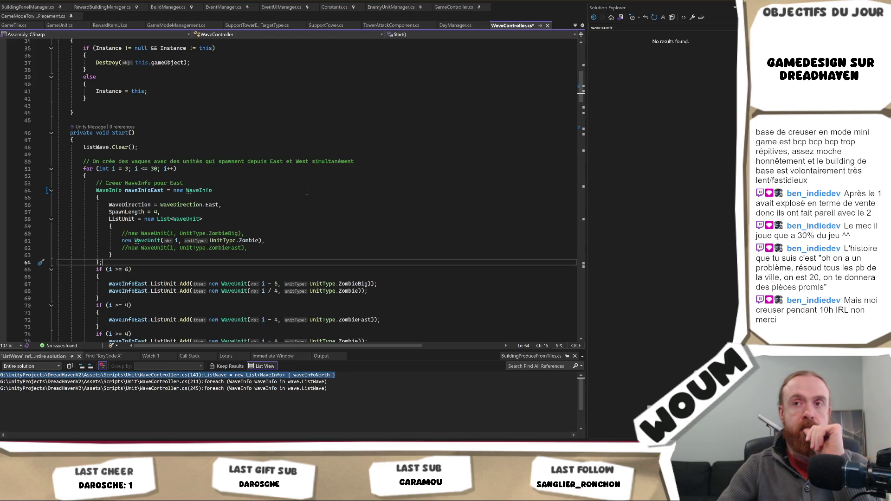
scroll(190, 251, down, 20)
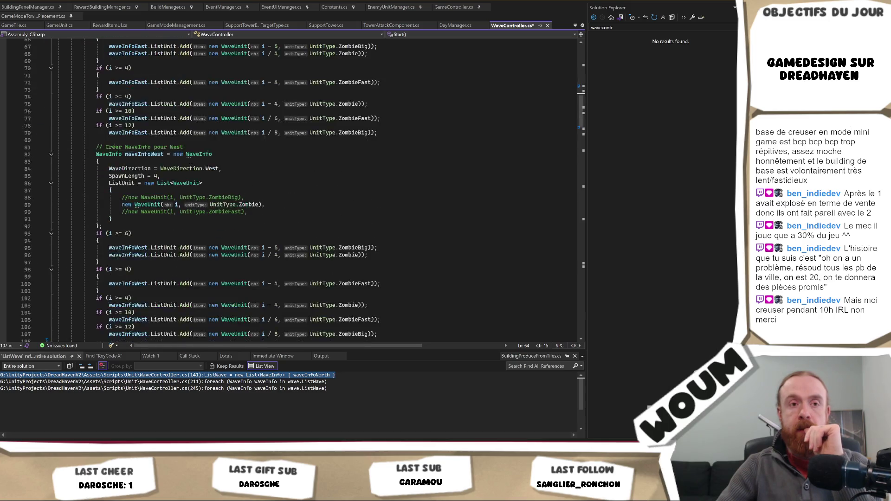
scroll(191, 251, down, 3)
click(105, 227)
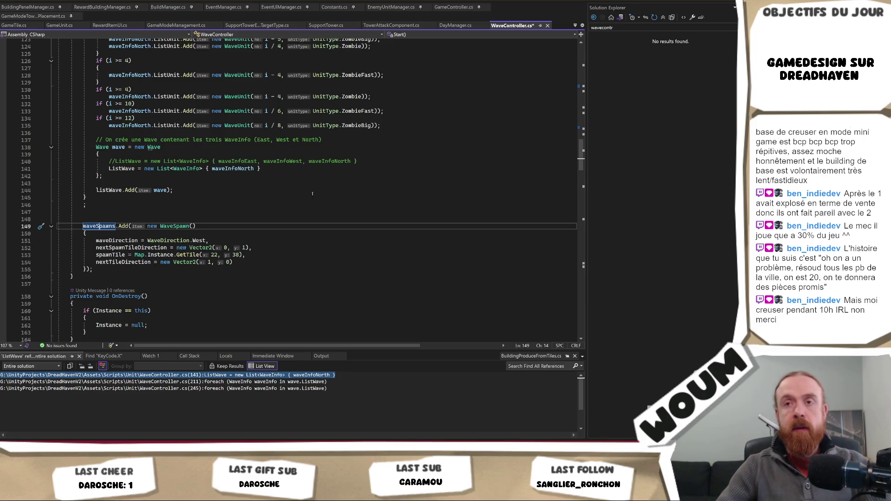
scroll(109, 255, up, 2)
click(106, 269)
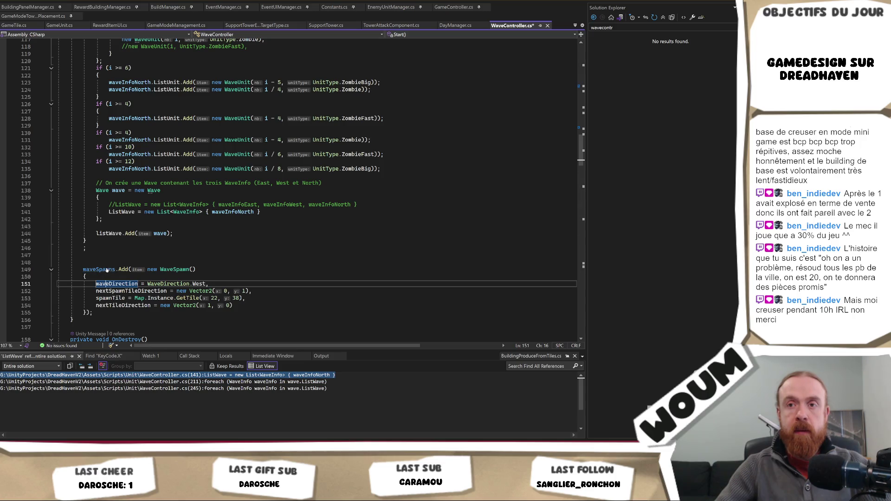
key(F12)
right_click(157, 191)
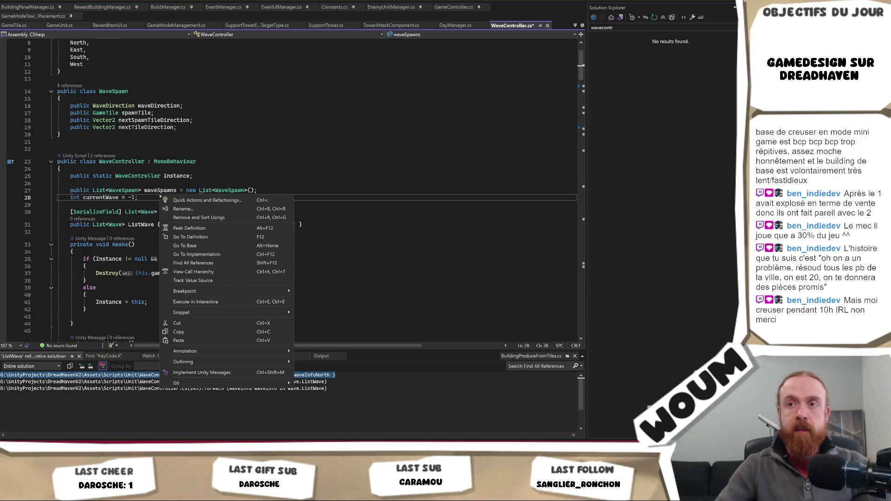
- Run Find All References on the waveSpawns field, scan the results, then switch to Unity
click(195, 260)
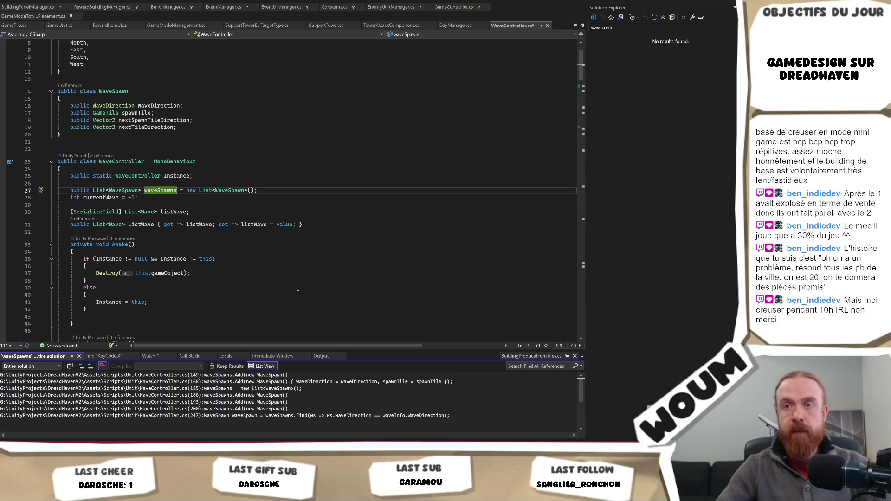
scroll(298, 292, down, 2)
scroll(298, 292, down, 2)
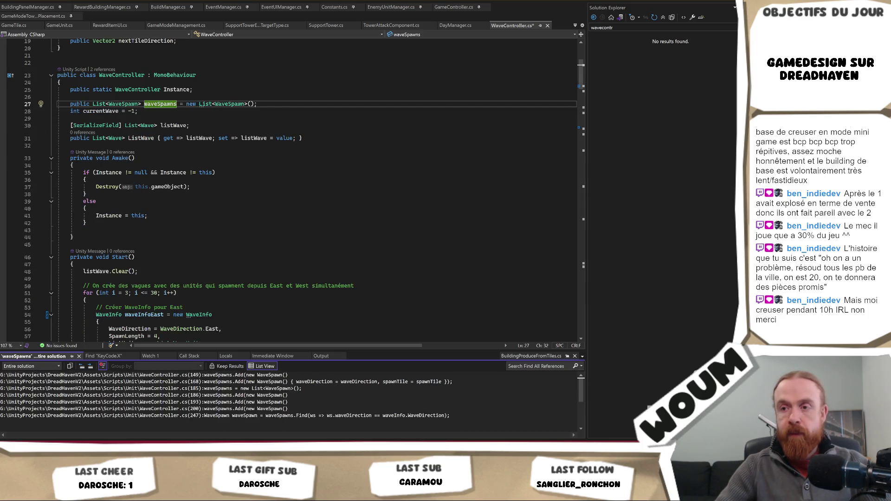
scroll(302, 292, down, 2)
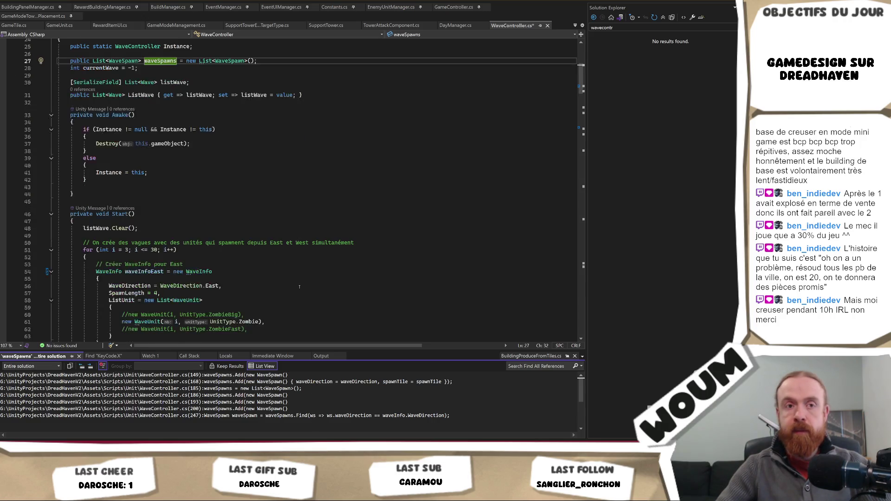
scroll(300, 287, up, 3)
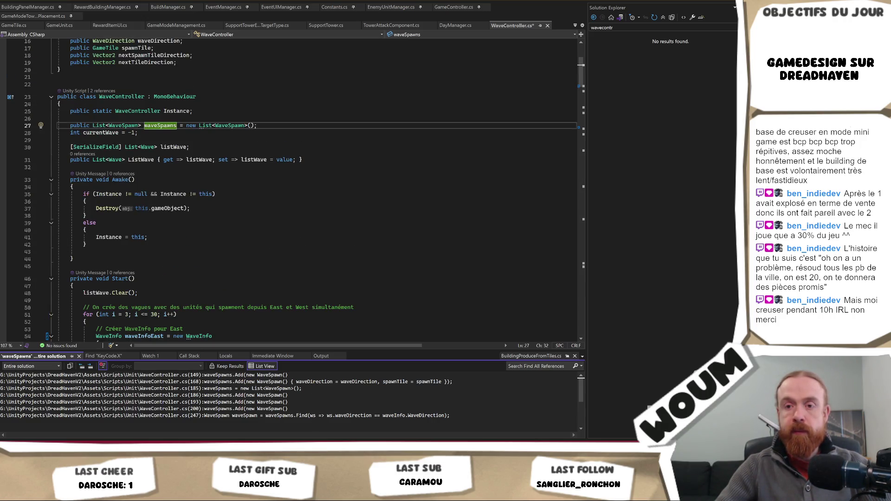
key(alt+Tab)
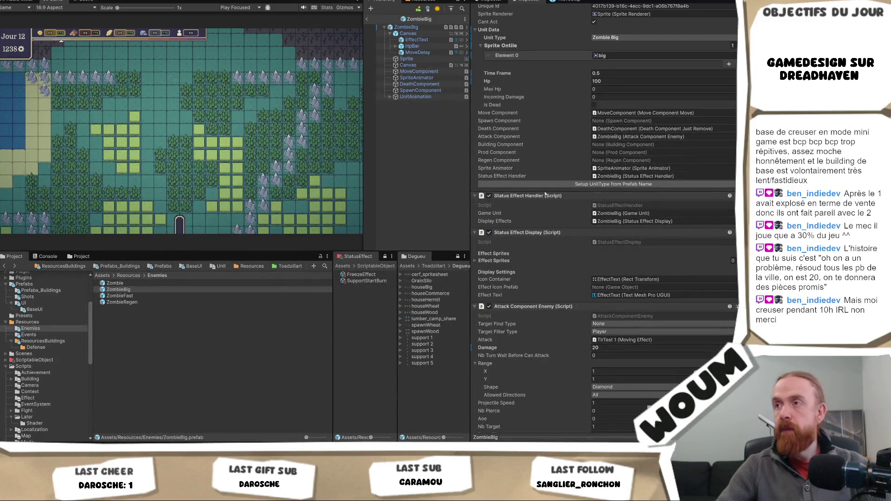
- Exit the ZombieBig prefab and select WaveController in the Hierarchy
click(366, 20)
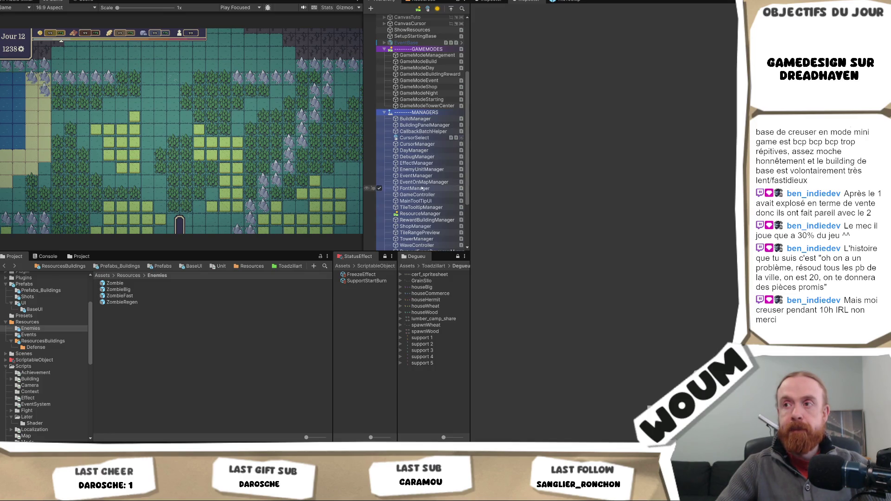
scroll(422, 189, down, 2)
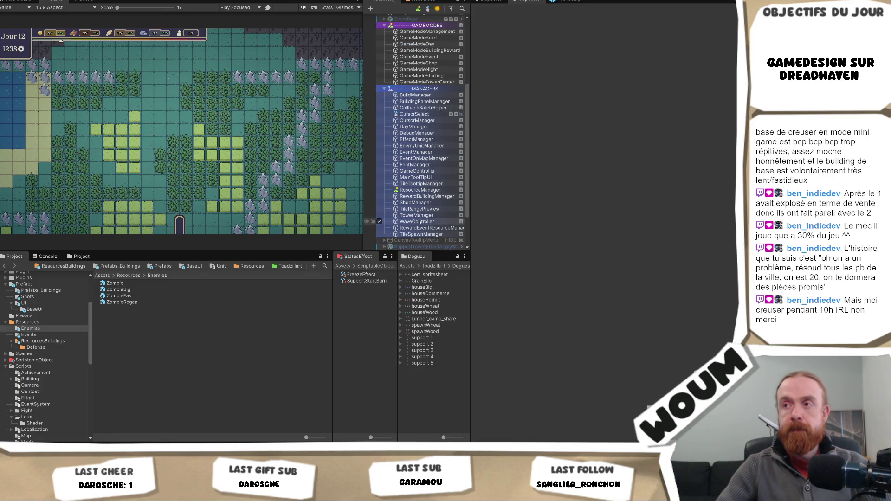
click(427, 222)
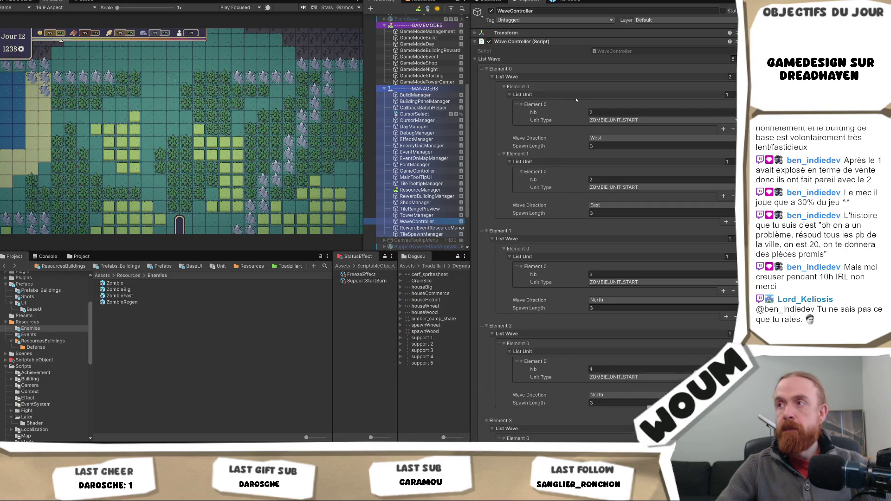
- Review the List Wave entries, keeping Element 5's unit type as ZOMBIE_UNIT_START, then return to Visual Studio
scroll(642, 174, down, 2)
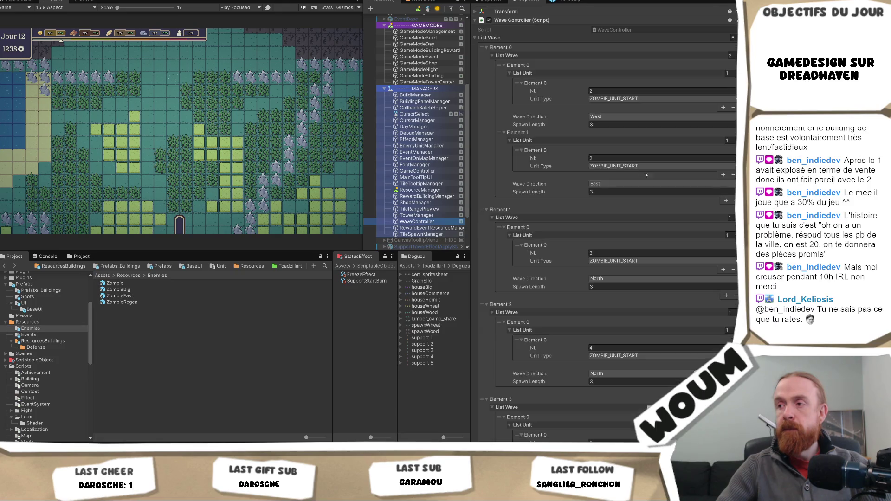
scroll(608, 223, down, 10)
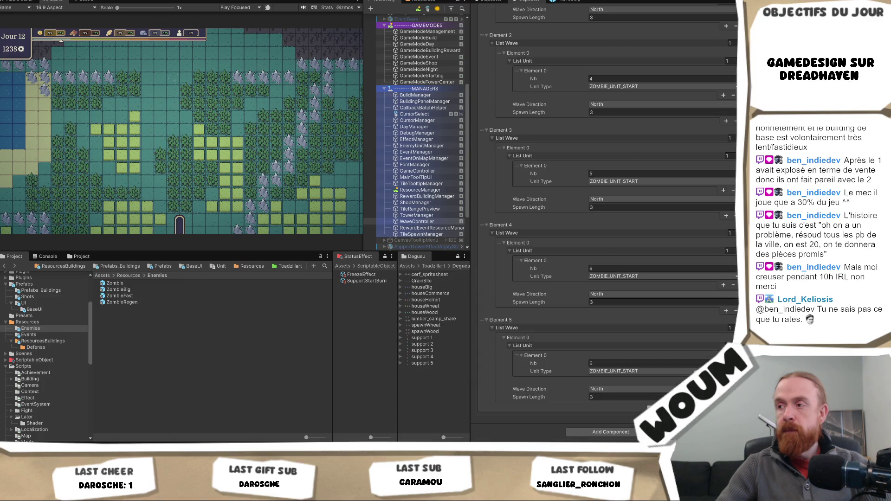
click(664, 371)
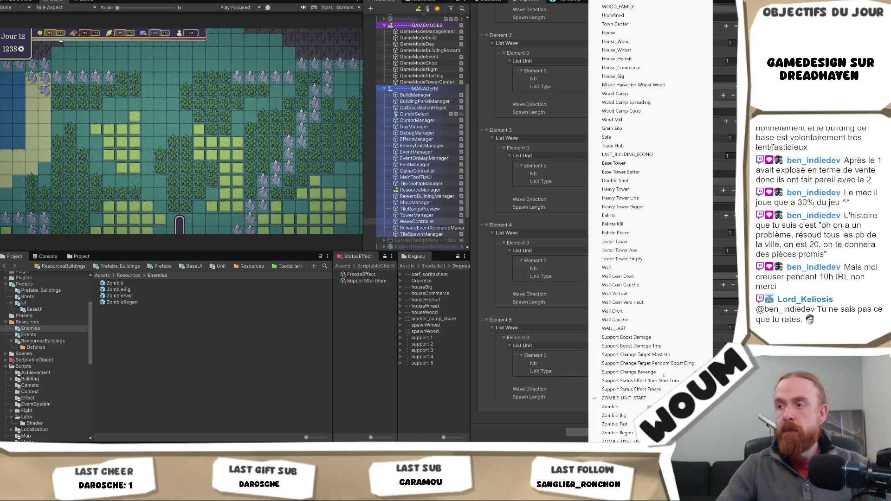
click(664, 397)
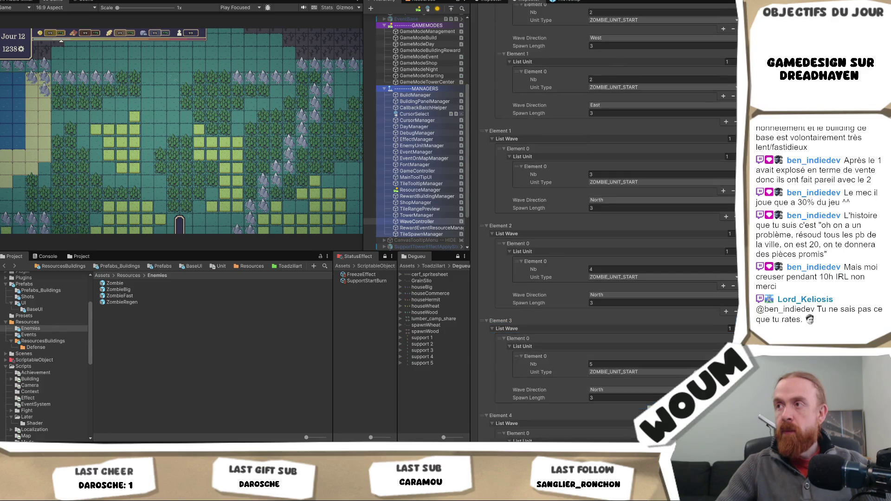
key(alt+Tab)
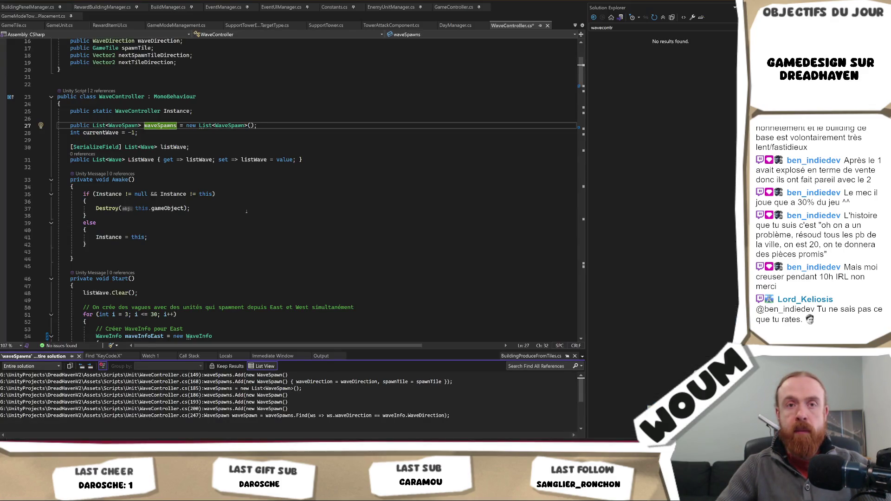
scroll(246, 212, down, 2)
click(163, 82)
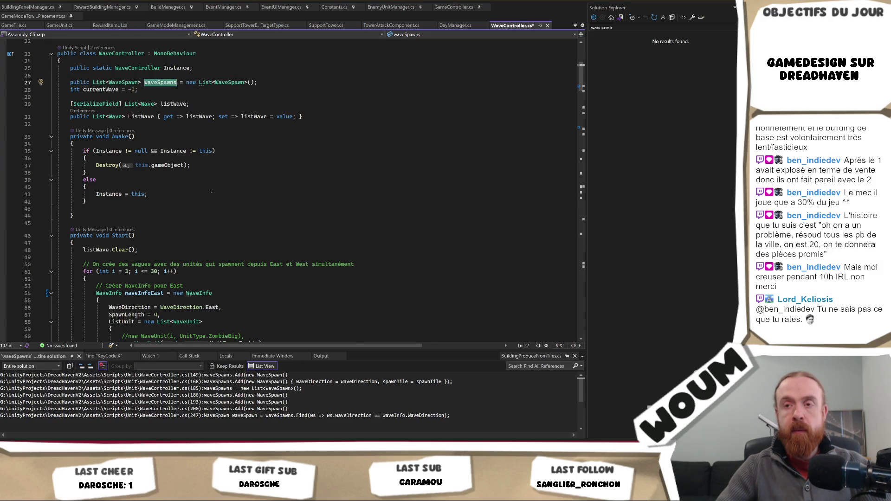
scroll(212, 191, down, 5)
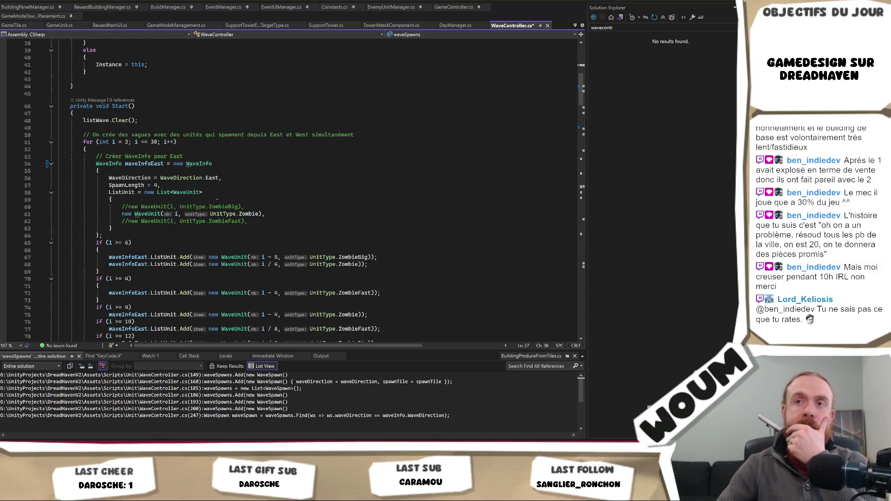
scroll(217, 199, up, 6)
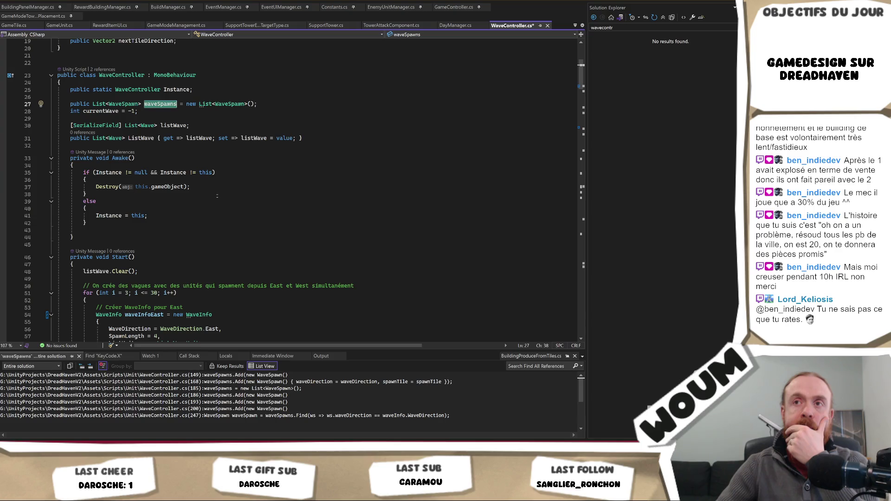
scroll(215, 196, down, 2)
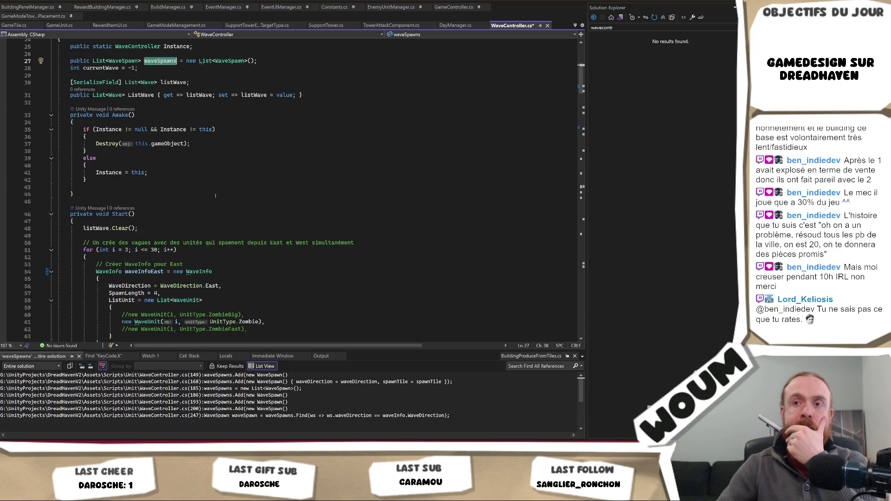
click(101, 229)
scroll(225, 218, down, 20)
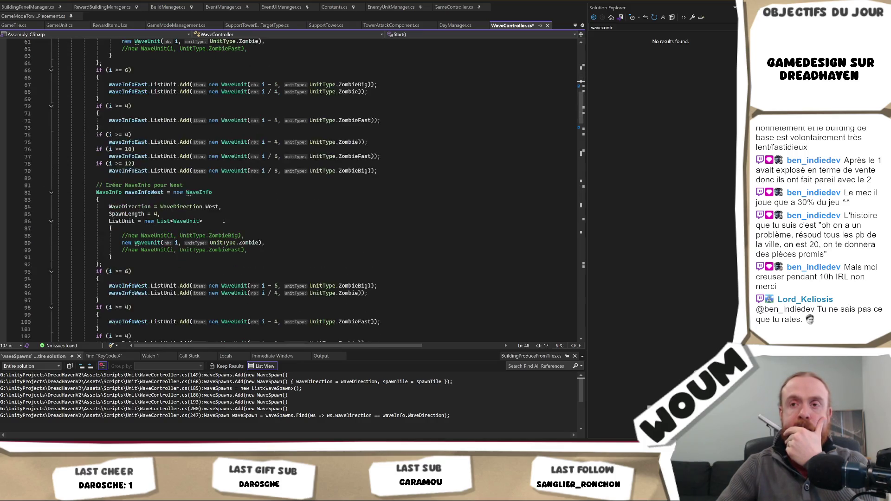
scroll(226, 218, down, 7)
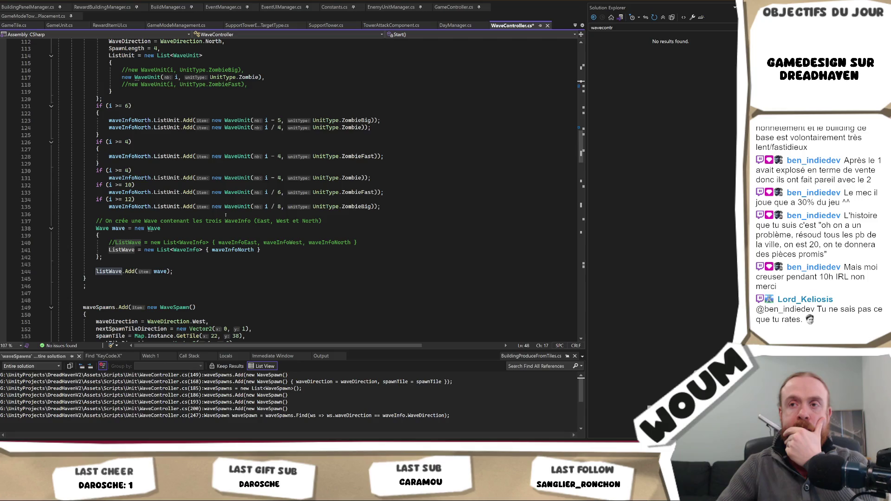
scroll(224, 215, up, 20)
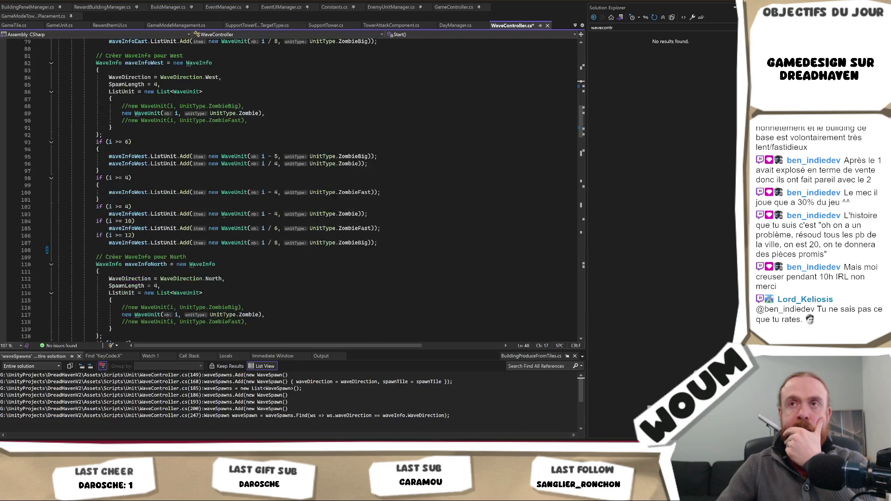
scroll(218, 194, up, 2)
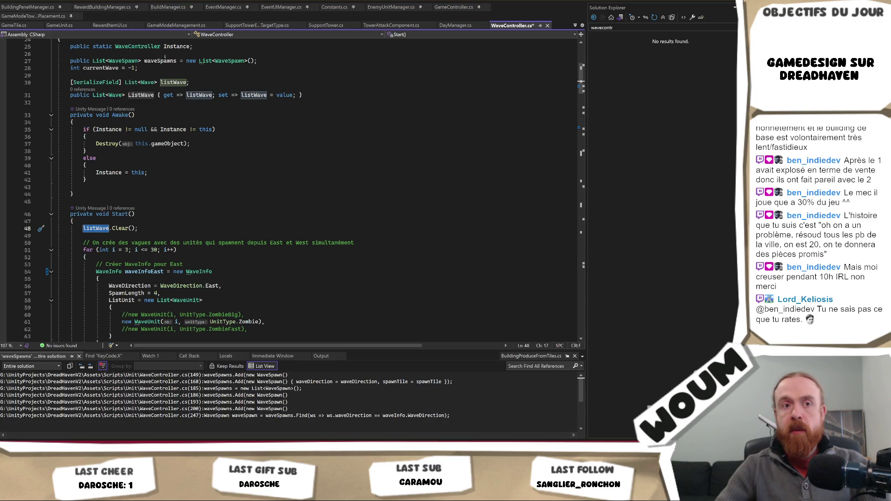
click(164, 60)
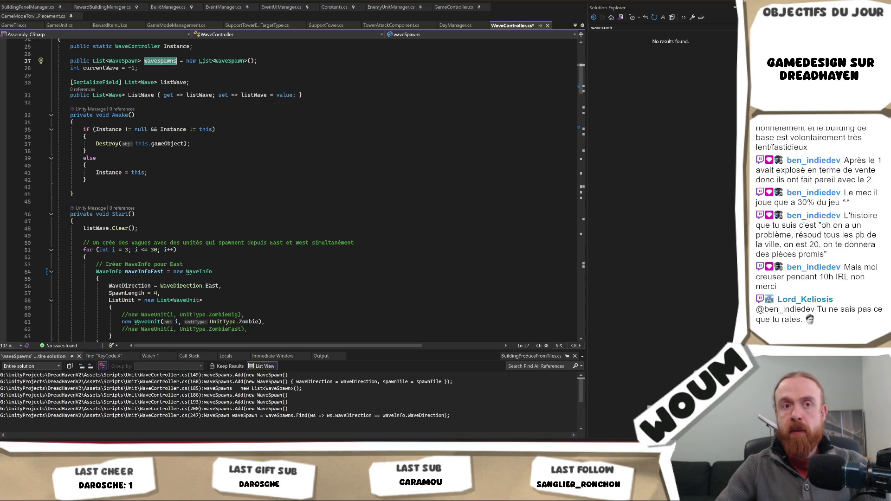
key(ctrl+r)
key(ctrl+r)
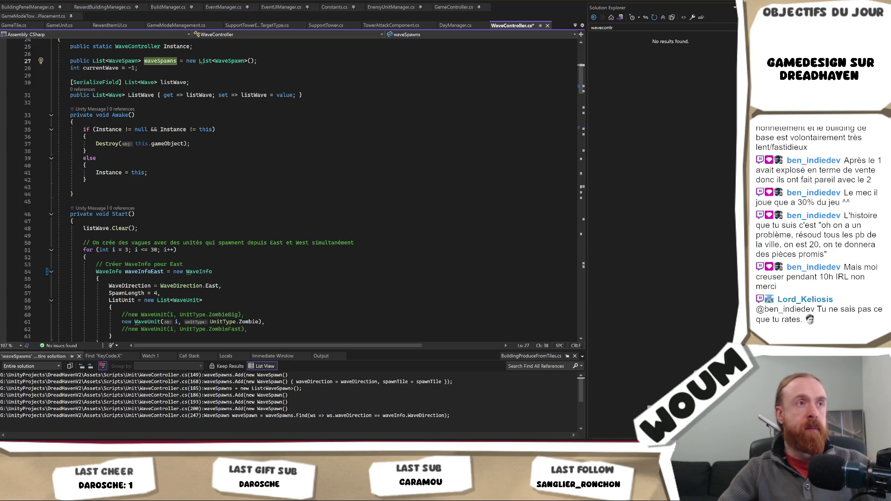
scroll(204, 109, down, 3)
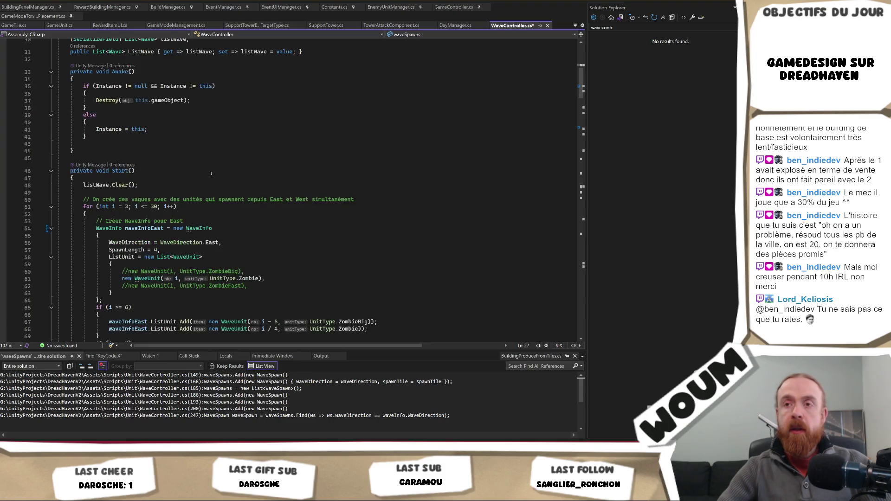
scroll(206, 170, up, 5)
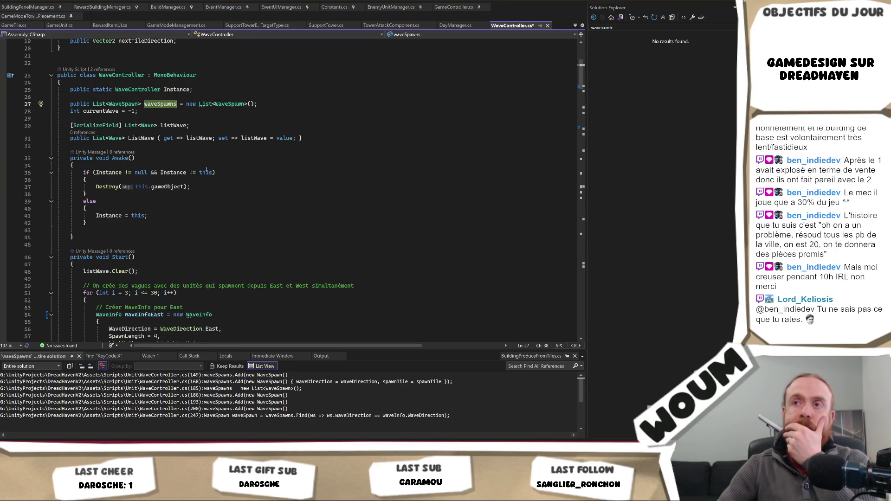
scroll(206, 169, down, 9)
scroll(215, 164, down, 4)
scroll(215, 164, down, 20)
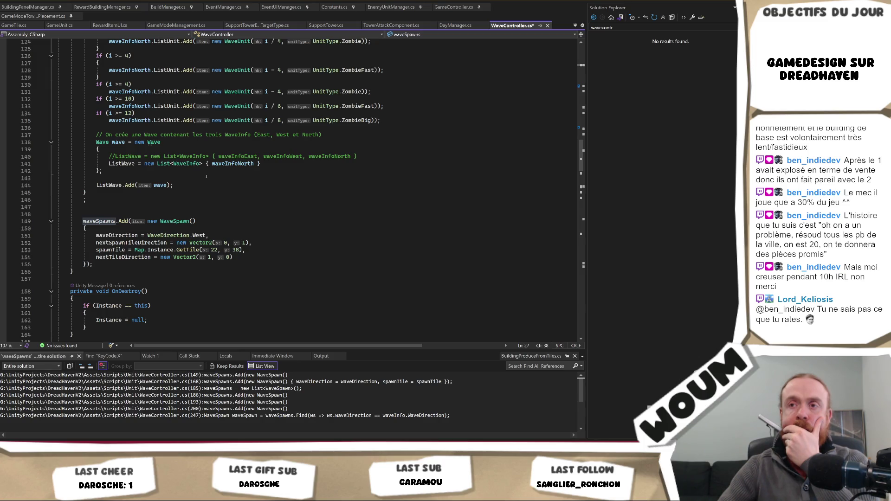
scroll(207, 177, up, 20)
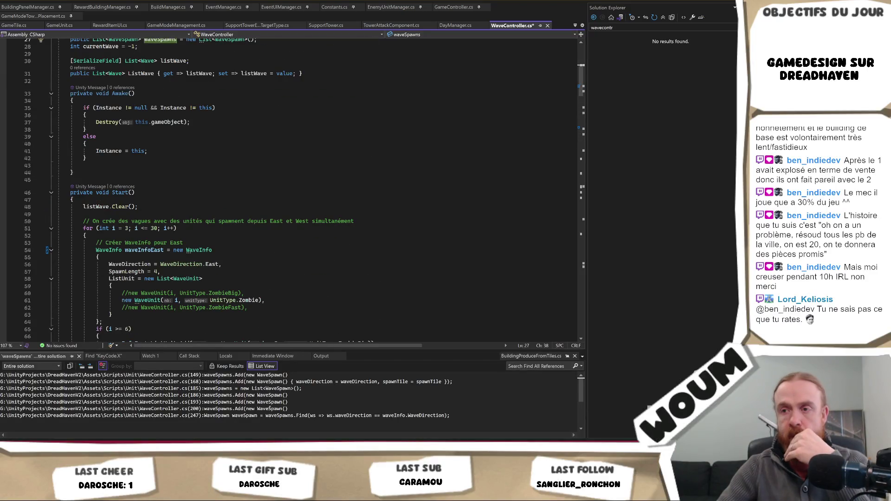
double_click(140, 395)
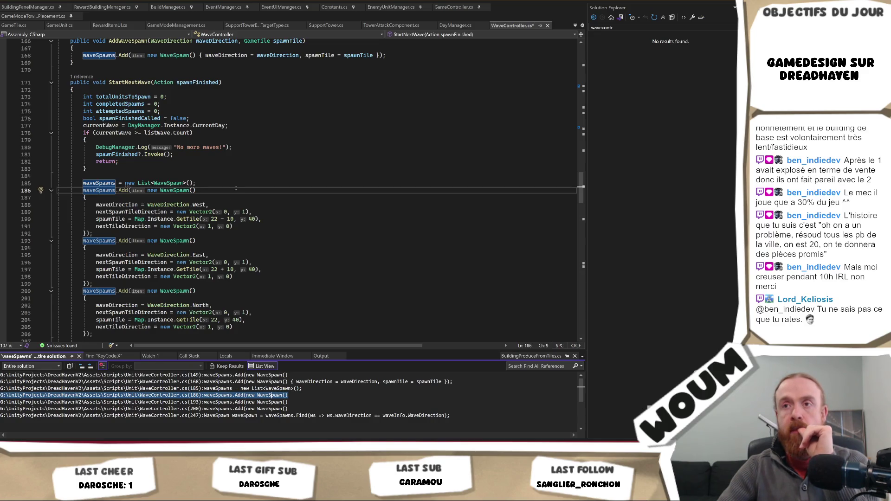
- Delete lines 184–206 of StartNextWave: the waveSpawns reset plus the West, East and North spawn blocks
scroll(237, 188, down, 4)
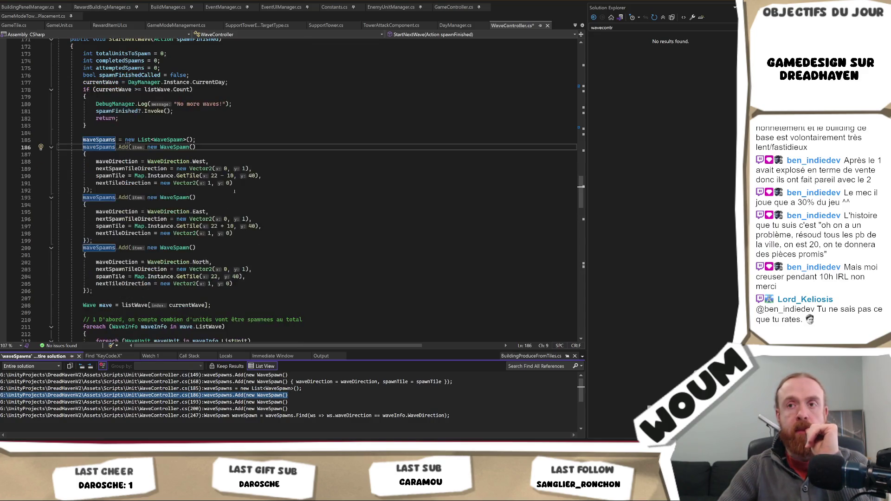
scroll(234, 191, up, 3)
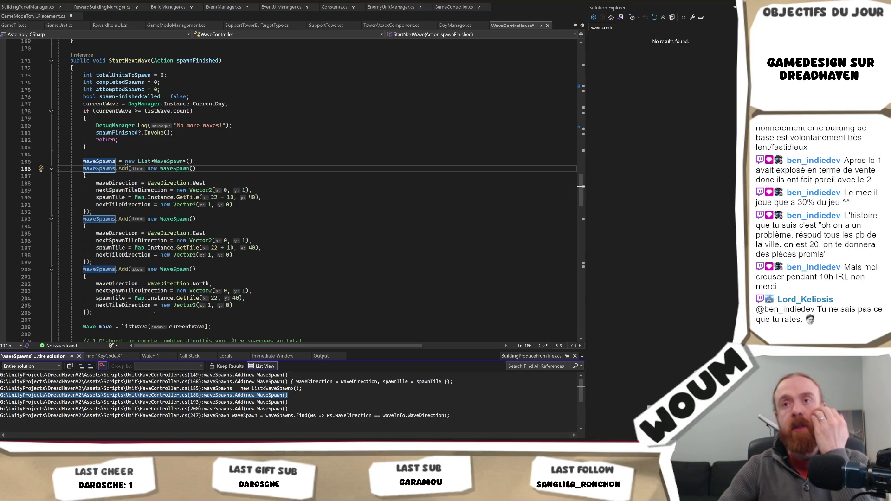
mouse_move(98, 313)
mouse_down()
mouse_move(60, 262)
mouse_move(57, 133)
mouse_move(57, 154)
mouse_up()
key(ctrl+c)
key(Delete)
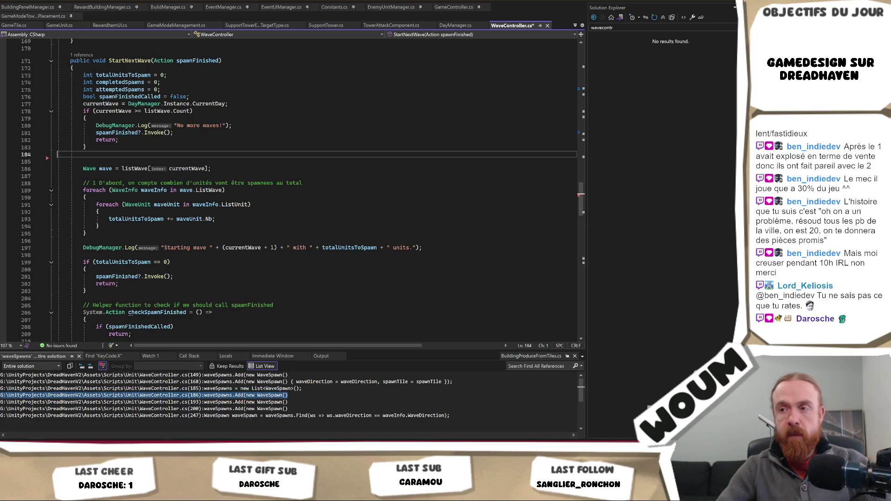
- Delete the unused AddWaveSpawn method after OnDestroy and save WaveController.cs
double_click(267, 382)
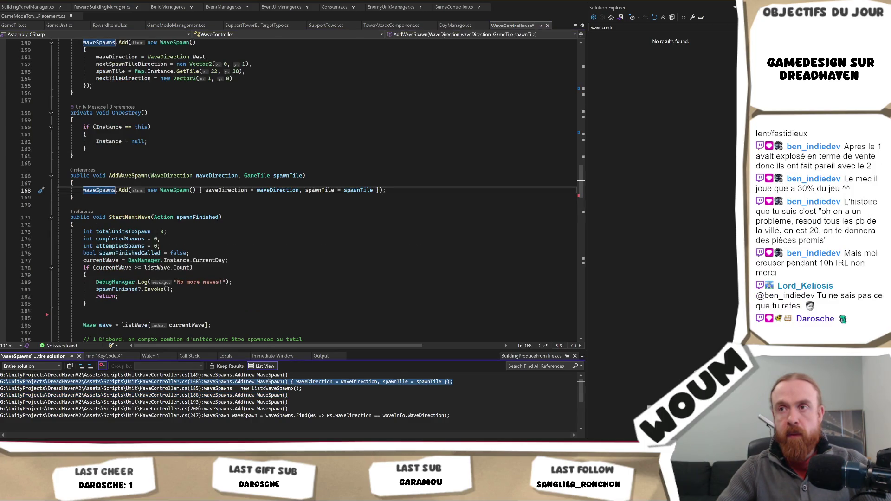
mouse_move(76, 197)
mouse_down()
mouse_move(110, 190)
mouse_move(120, 158)
mouse_up()
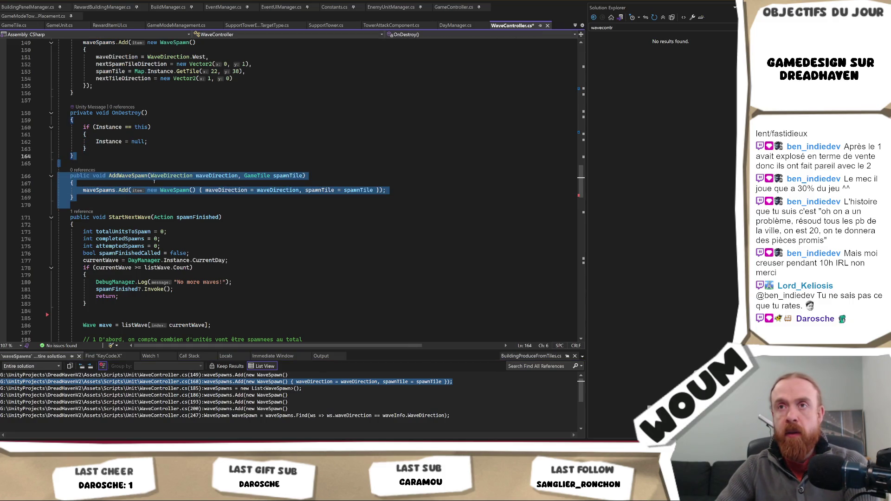
key(Delete)
key(Return)
scroll(155, 191, up, 2)
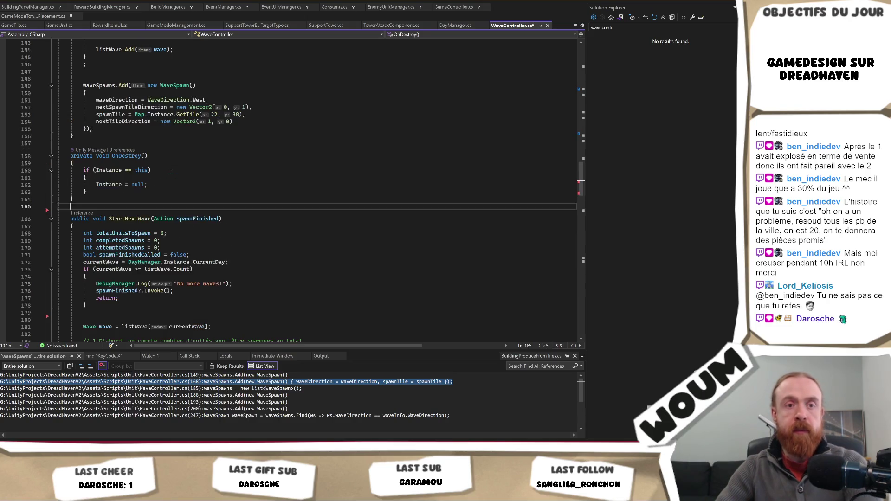
key(ctrl+s)
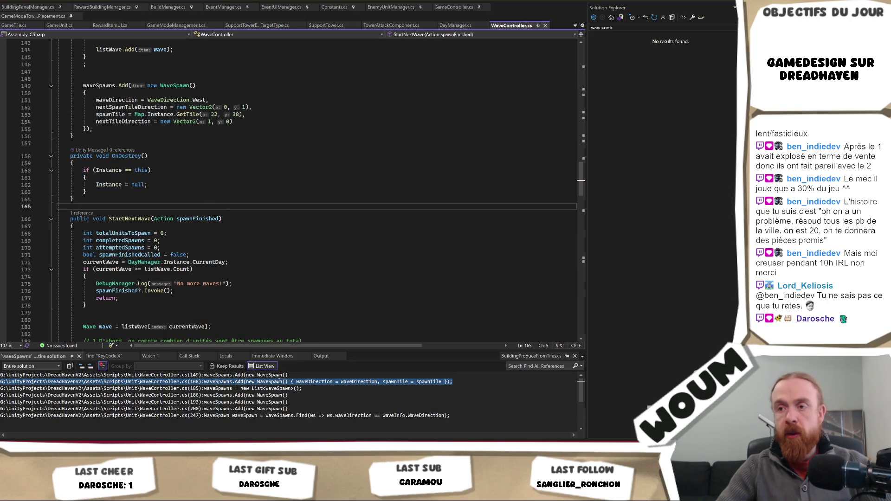
- Replace Start's single West spawn block at line 149 with the pasted West, East and North setup
double_click(274, 375)
mouse_move(93, 234)
mouse_down()
mouse_move(85, 170)
mouse_move(84, 184)
mouse_up()
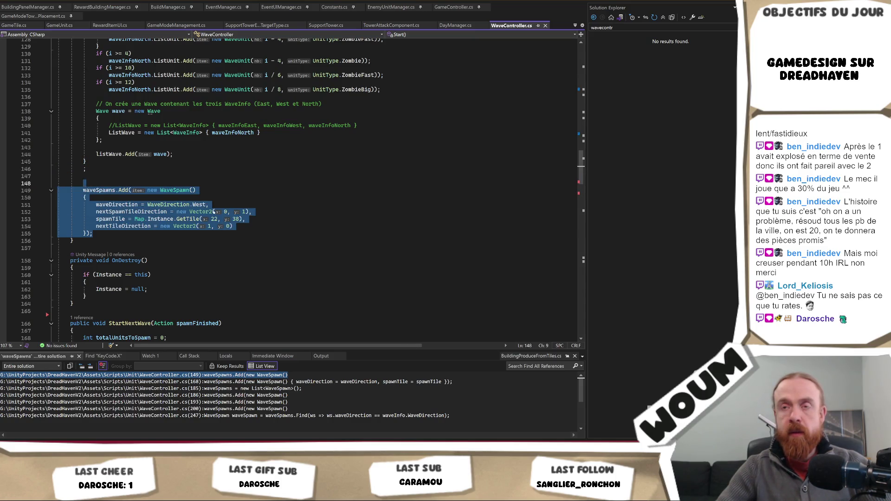
key(ctrl+v)
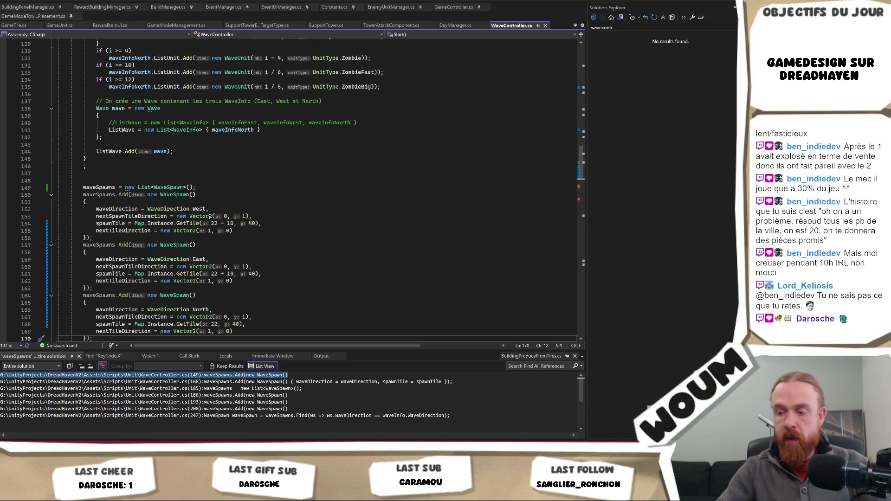
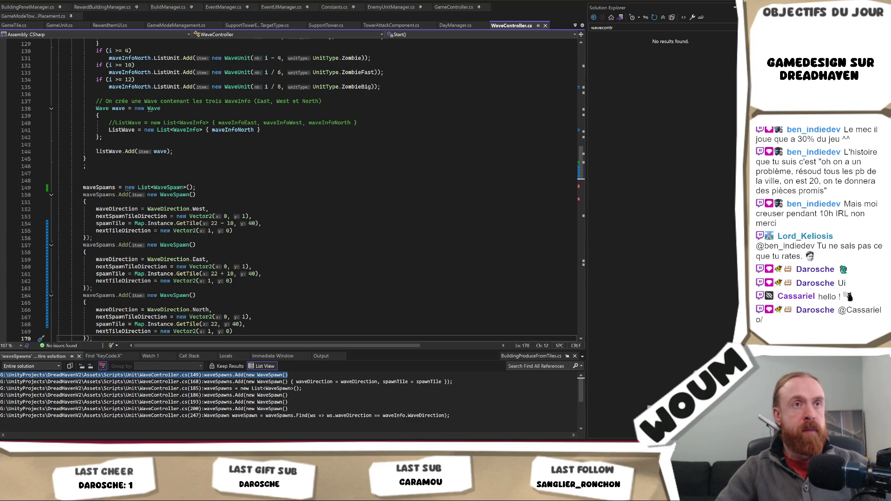
- Highlight every use of waveSpawns, from the list creation line through the North and West spawn entries
click(301, 187)
scroll(301, 236, down, 6)
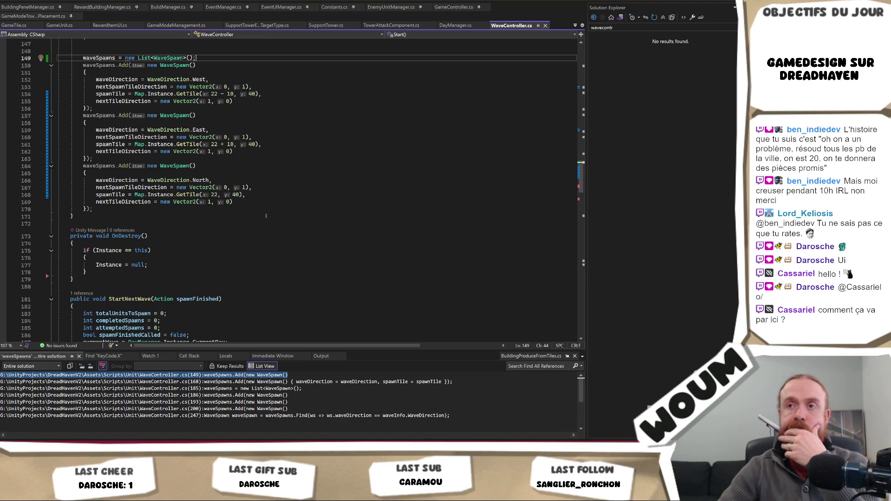
scroll(265, 216, up, 3)
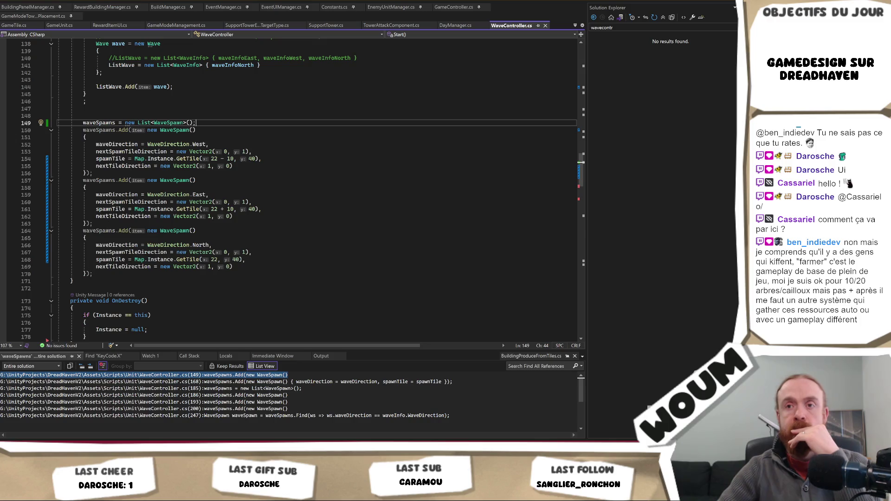
double_click(104, 232)
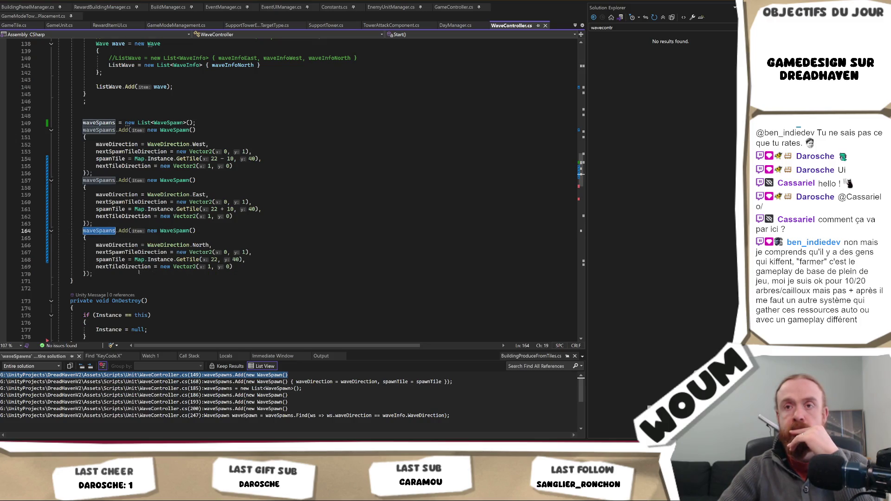
click(114, 273)
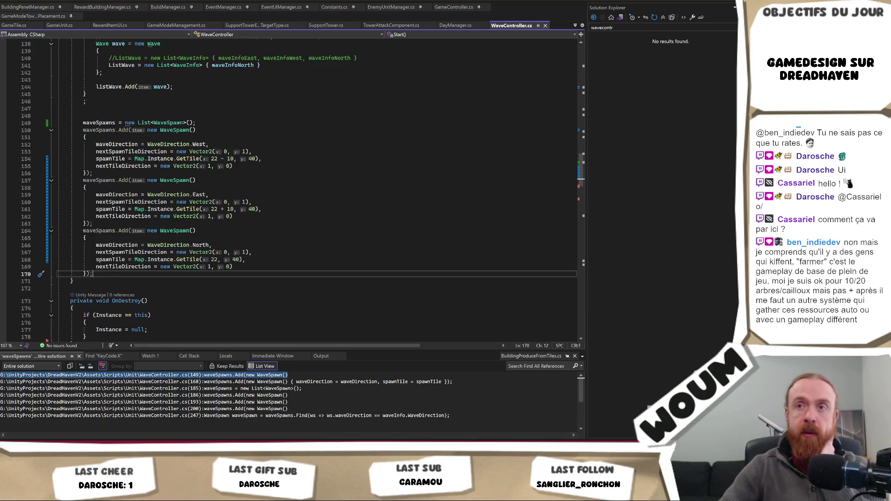
double_click(93, 130)
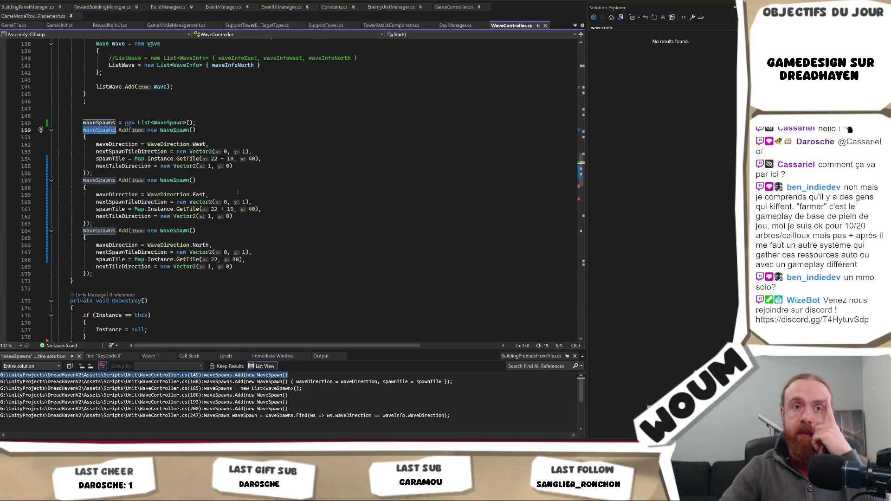
- Select the North spawn block on lines 163–170, then check line 163's context actions without choosing one
click(100, 124)
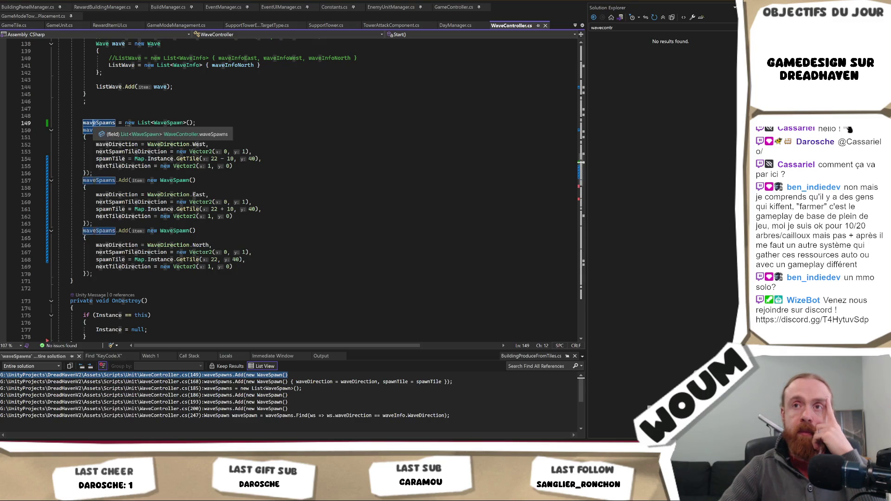
key(Down)
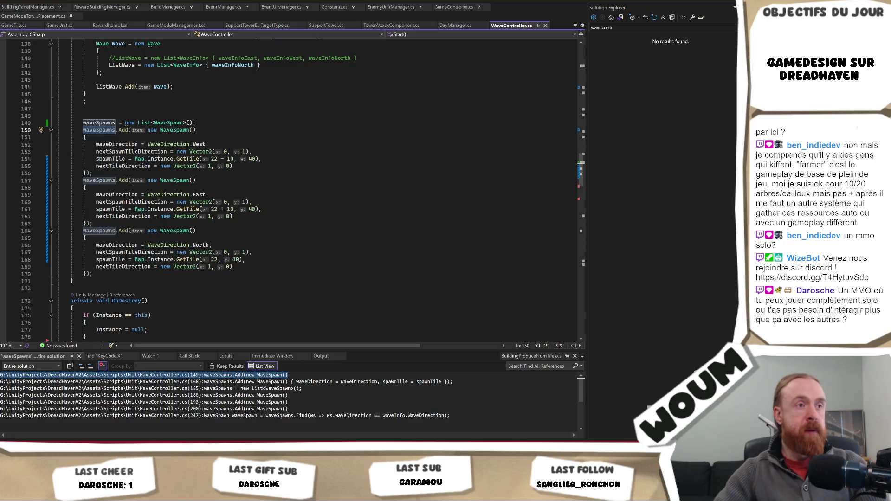
key(Escape)
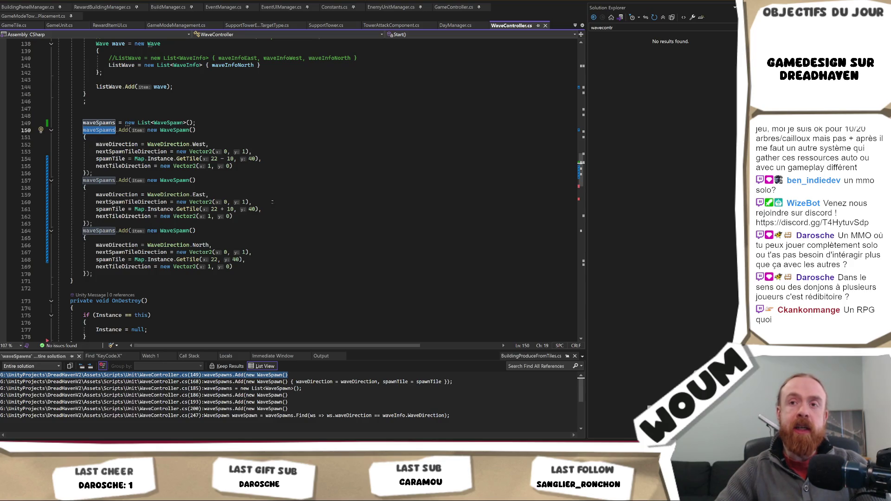
drag(115, 275, 95, 223)
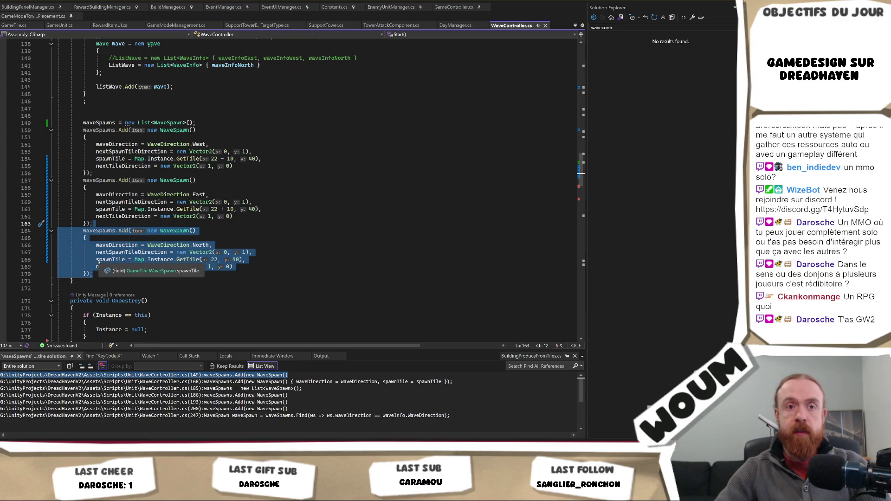
click(256, 217)
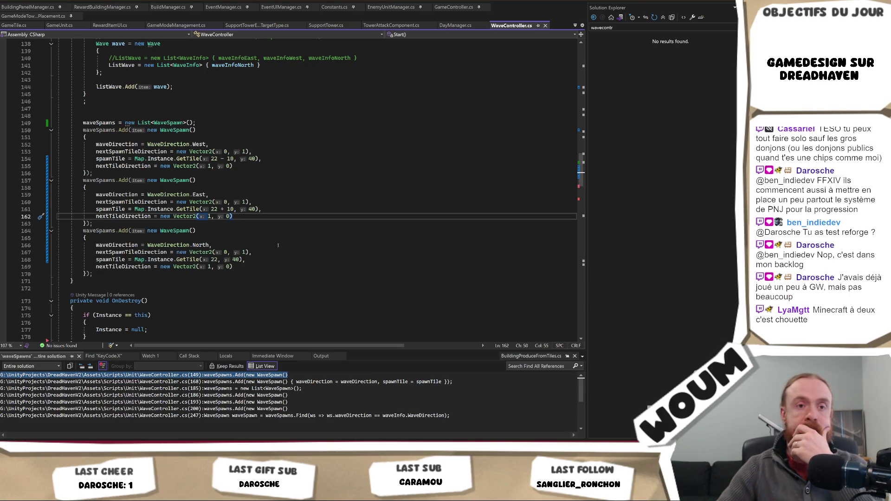
click(286, 223)
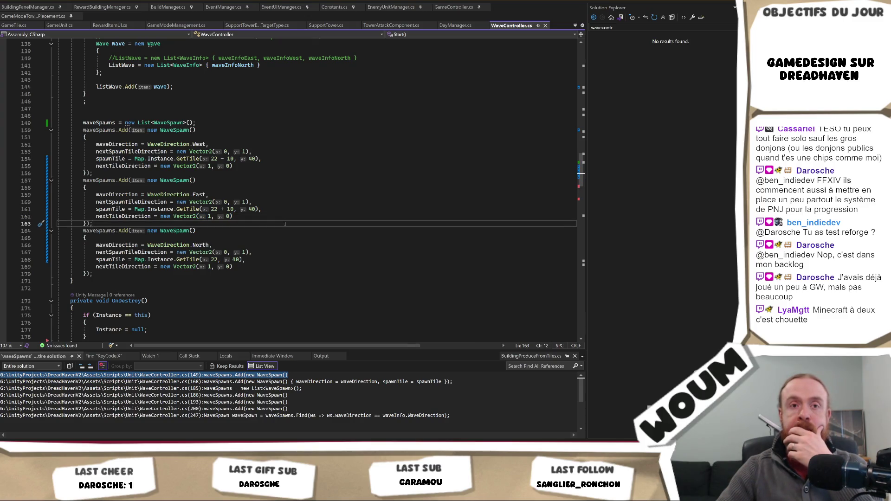
right_click(285, 223)
key(Escape)
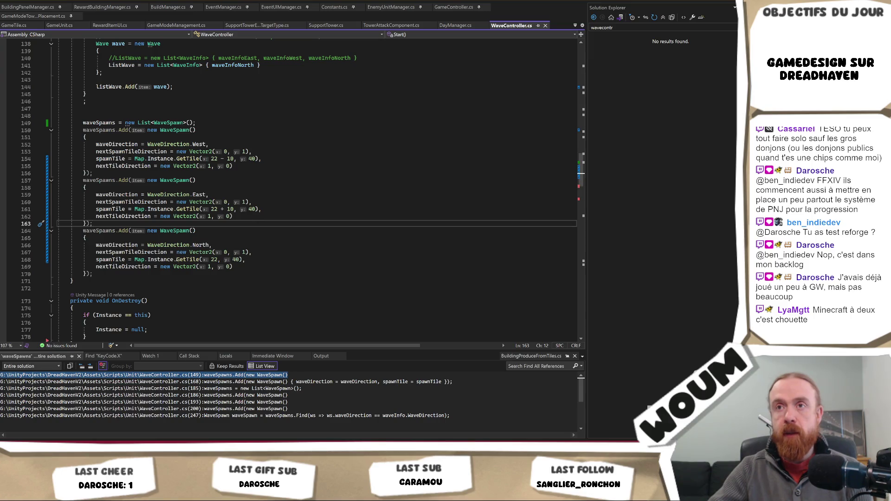
- Scroll up to Start, select the East WaveInfo lines from line 54, then return to the Steam page in Chrome
scroll(177, 260, up, 20)
scroll(177, 261, up, 9)
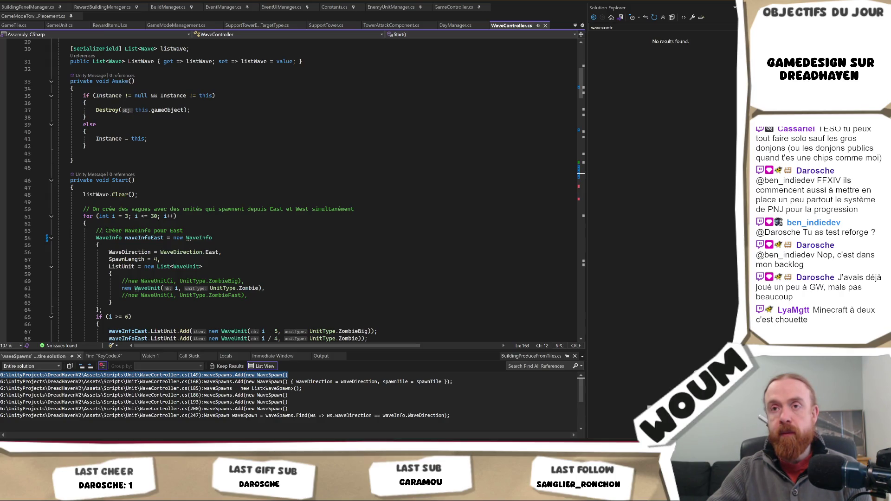
click(94, 233)
key(Down)
key(Down)
key(End)
mouse_move(94, 237)
mouse_down()
mouse_move(138, 250)
mouse_move(96, 252)
mouse_up()
scroll(99, 245, down, 3)
scroll(112, 246, down, 20)
scroll(97, 246, down, 6)
click(134, 433)
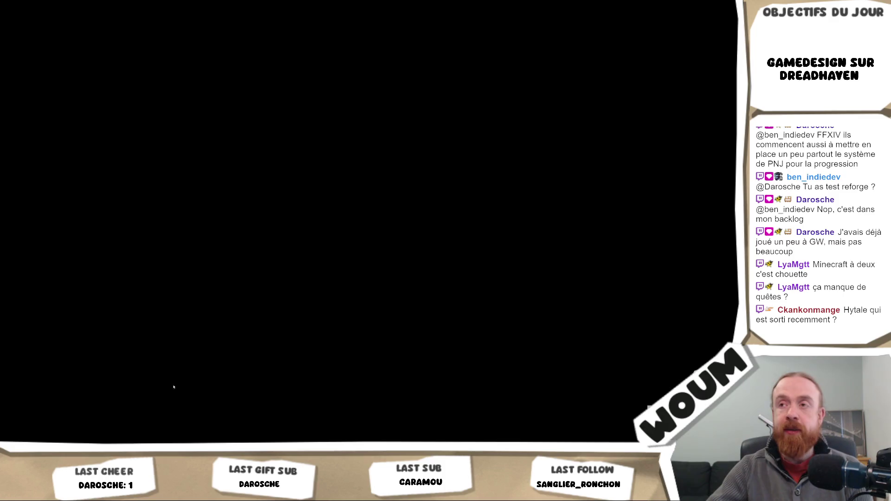
- Step through the My Time at Sandrock screenshots, from the fourth and handbook shots to the kart race
click(310, 313)
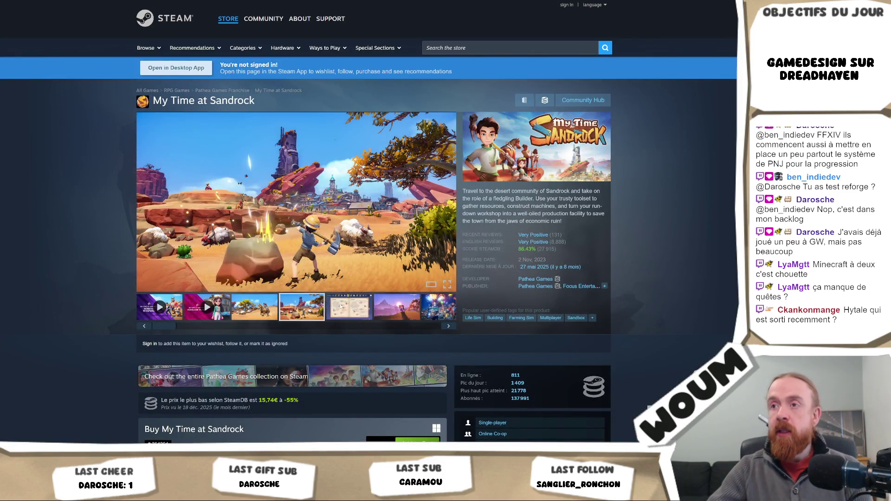
click(342, 314)
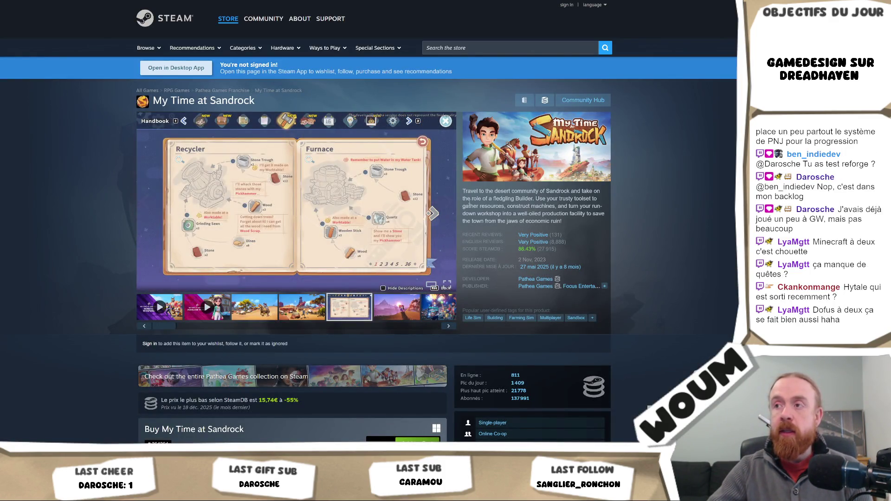
click(442, 203)
click(443, 203)
click(443, 203)
click(443, 203)
click(444, 203)
click(444, 203)
click(445, 203)
click(444, 203)
click(445, 203)
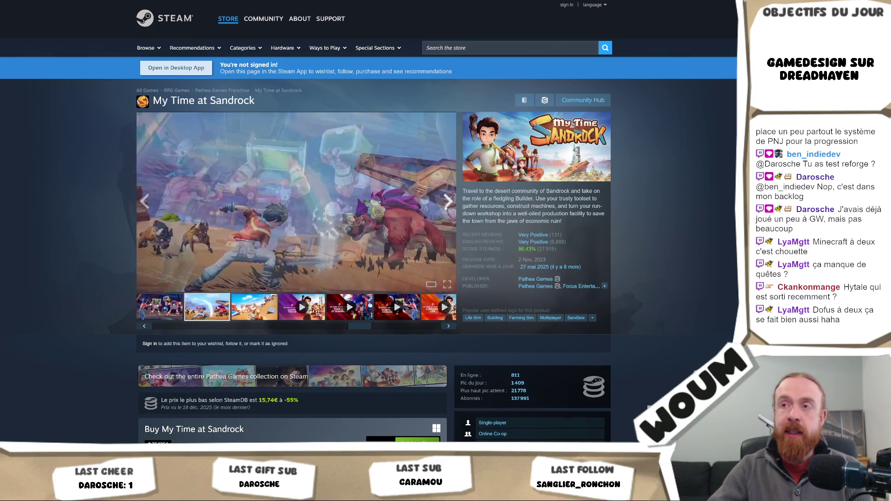
click(445, 203)
- Cycle through the trailers back to the handbook screenshot, view it full size, then close it
click(444, 203)
click(445, 203)
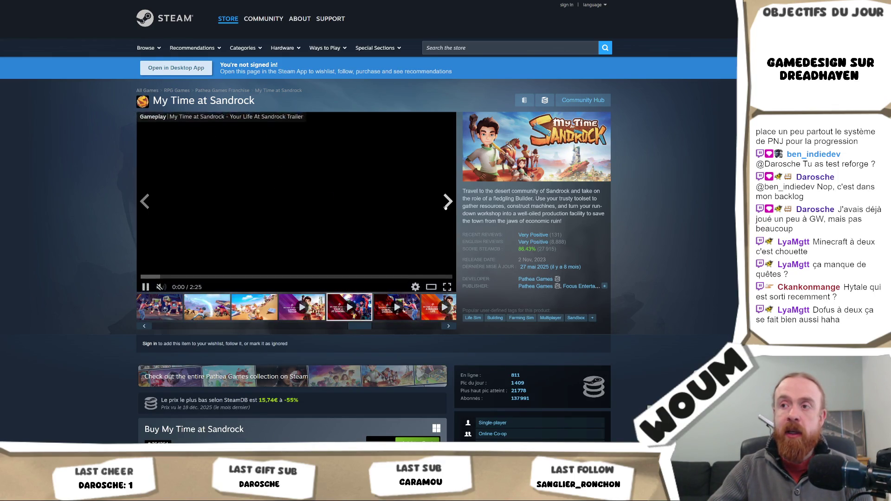
click(444, 203)
click(445, 203)
click(445, 203)
click(445, 203)
click(444, 207)
click(445, 207)
click(445, 207)
click(444, 207)
click(445, 207)
click(445, 207)
click(445, 207)
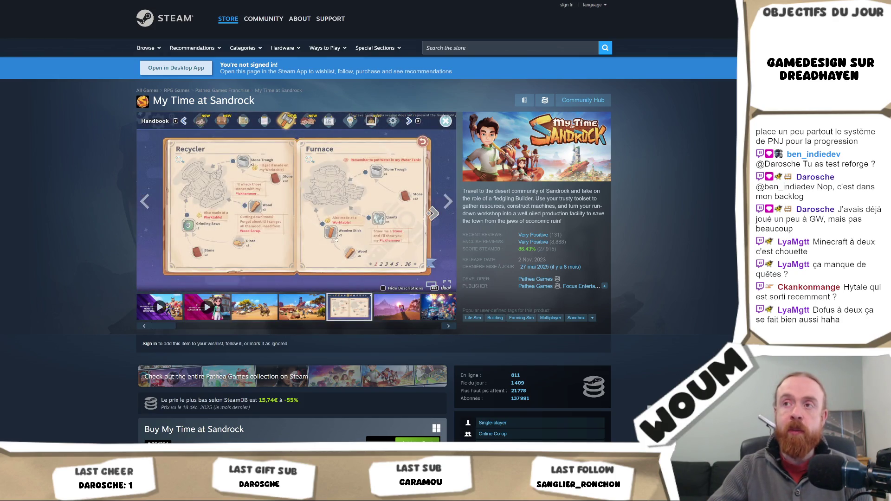
click(441, 211)
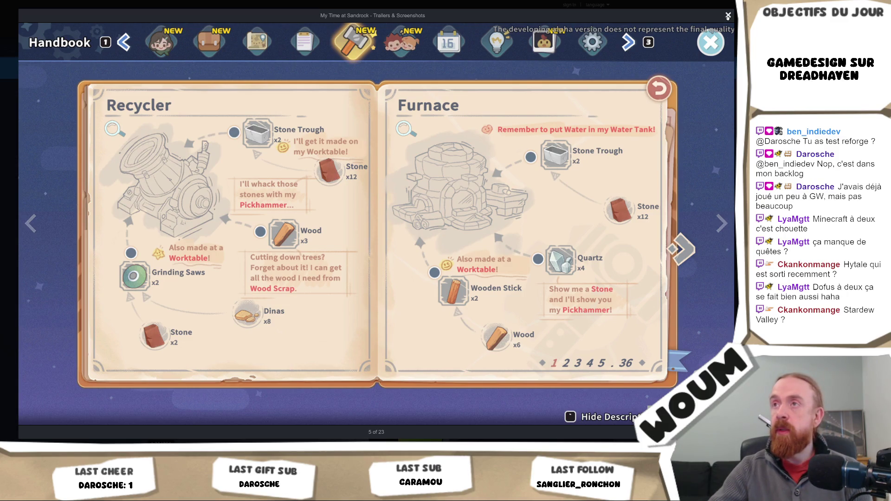
click(728, 16)
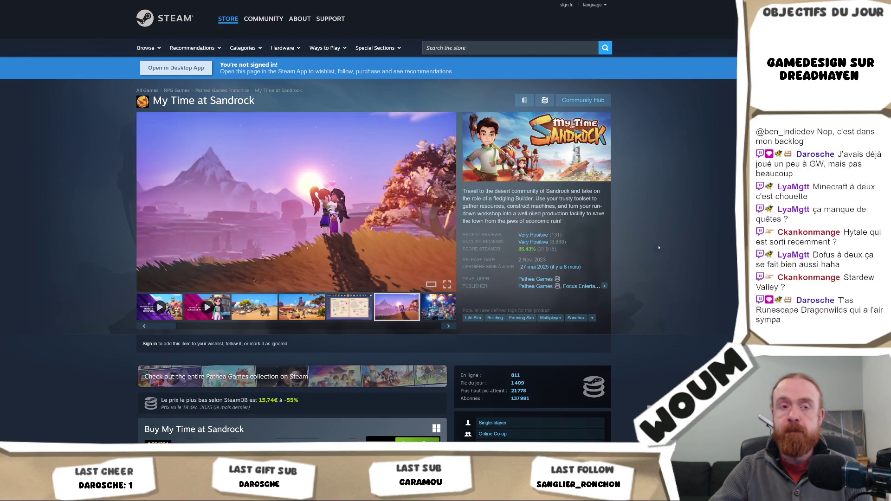
scroll(658, 248, down, 2)
scroll(659, 247, down, 2)
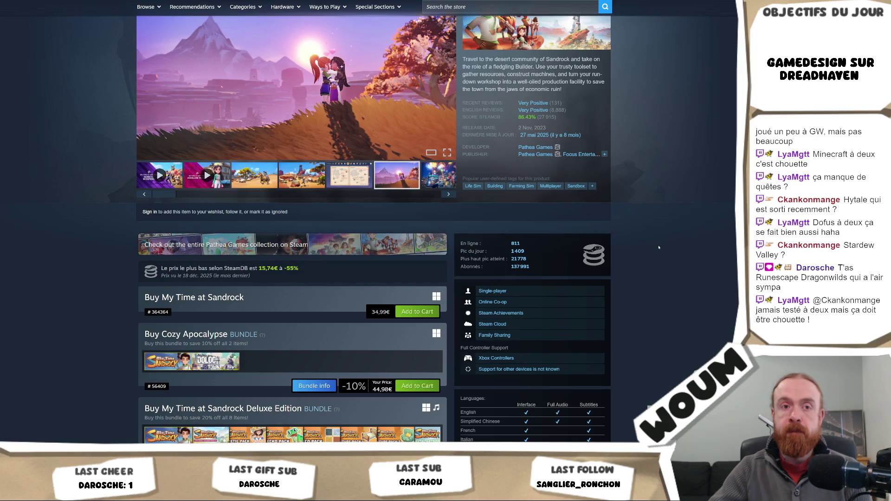
scroll(659, 248, down, 4)
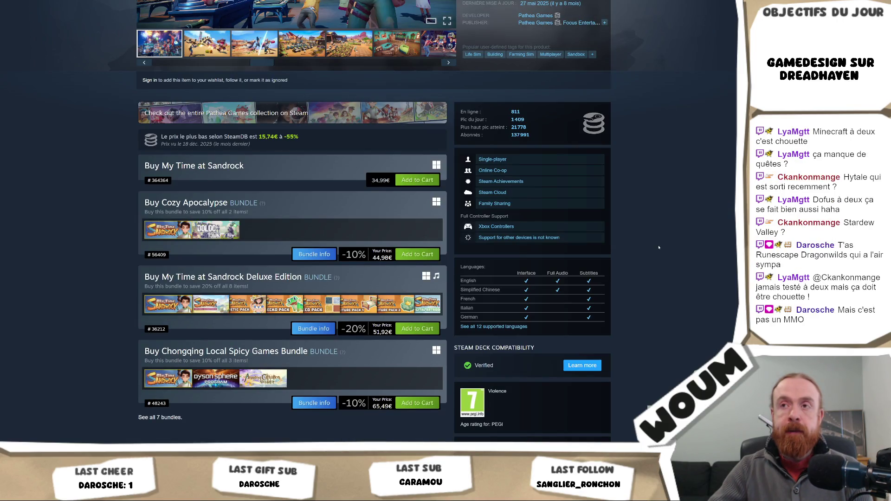
scroll(659, 248, down, 2)
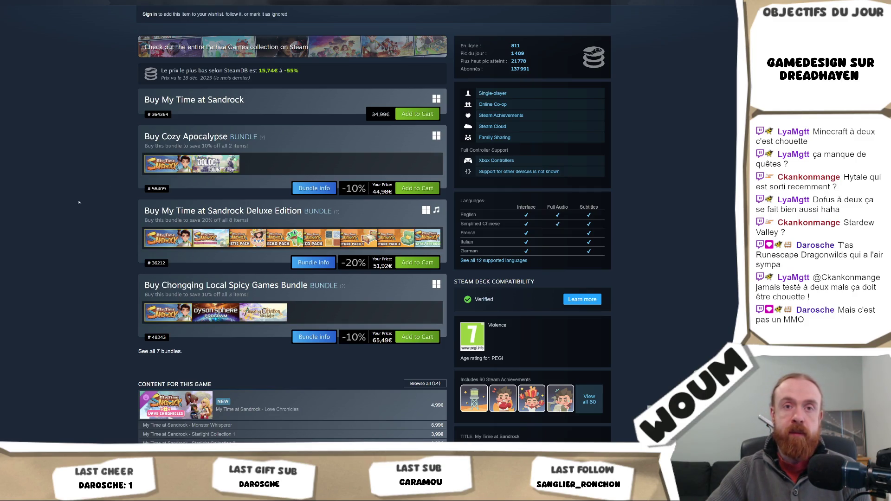
scroll(76, 213, down, 7)
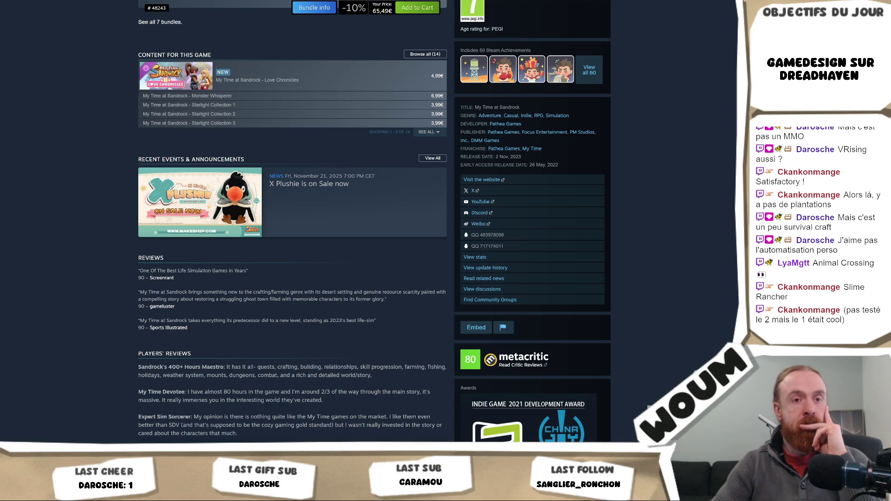
scroll(493, 15, up, 12)
- Search the store for 'Slime Rancher' and open the Slime Rancher 2 page
click(493, 8)
text(Slime Rancher)
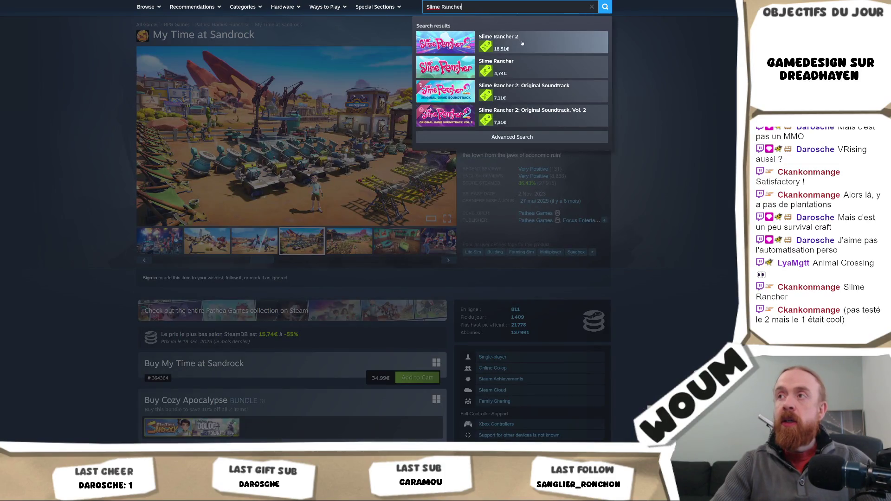
click(522, 43)
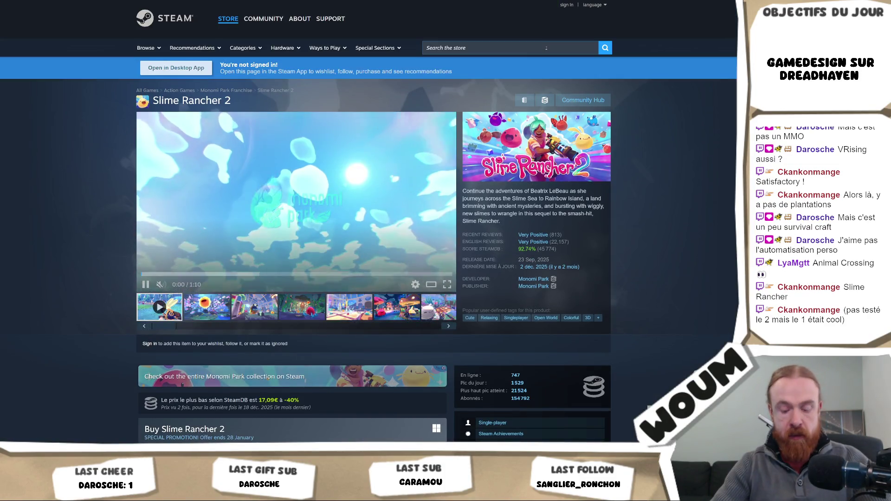
- View the fourth, fifth and sixth Slime Rancher 2 screenshots
click(310, 314)
click(353, 316)
click(403, 319)
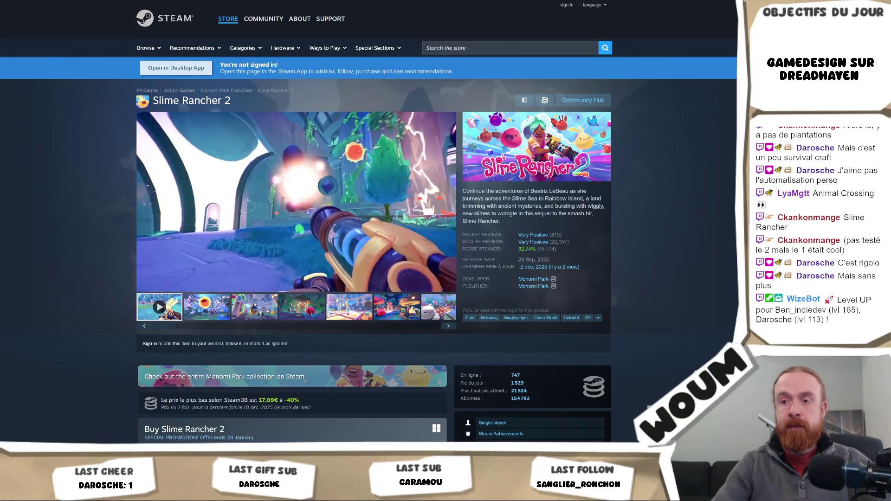
scroll(337, 300, down, 3)
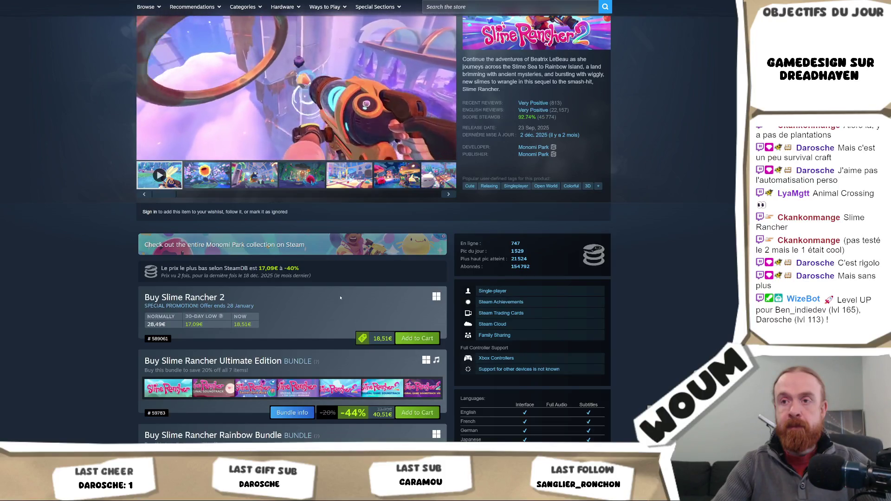
scroll(340, 298, up, 3)
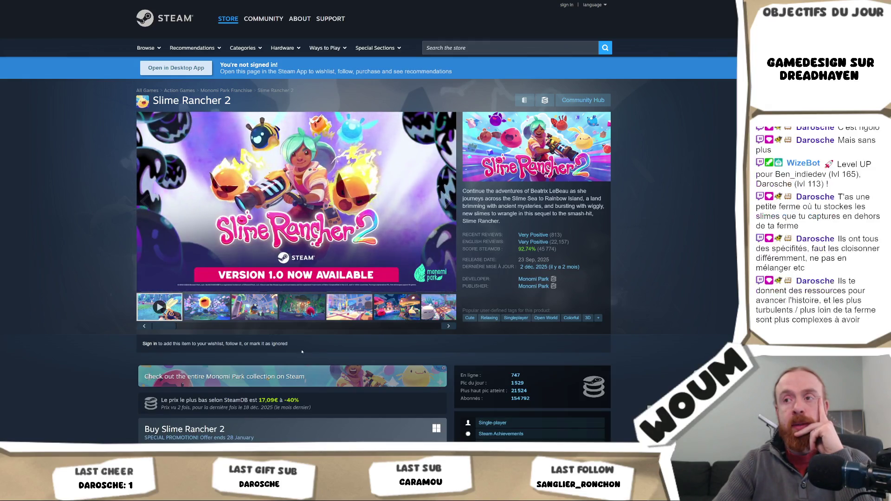
- Show the fourth Slime Rancher 2 screenshot, then scroll down to the Very Positive customer reviews
click(301, 316)
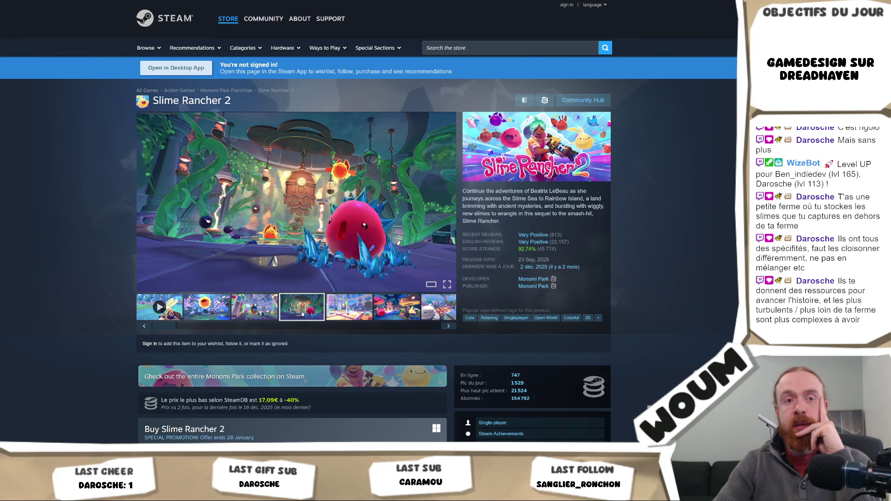
scroll(304, 314, down, 15)
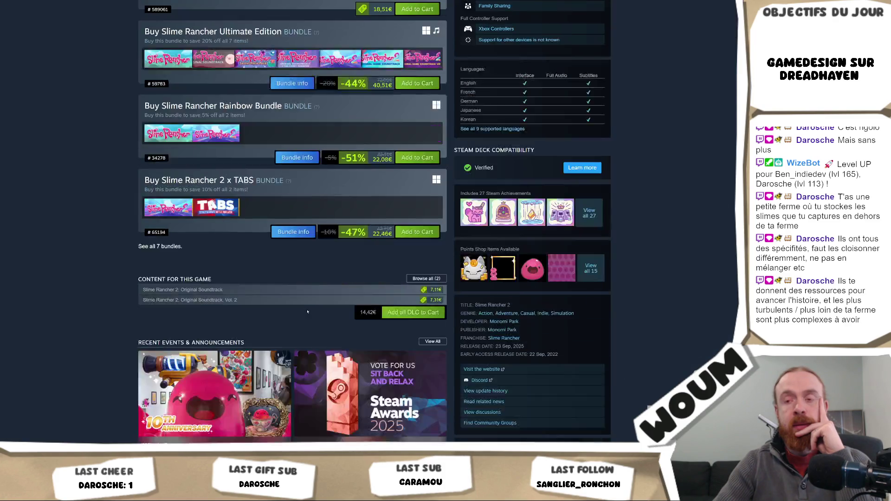
scroll(311, 330, down, 3)
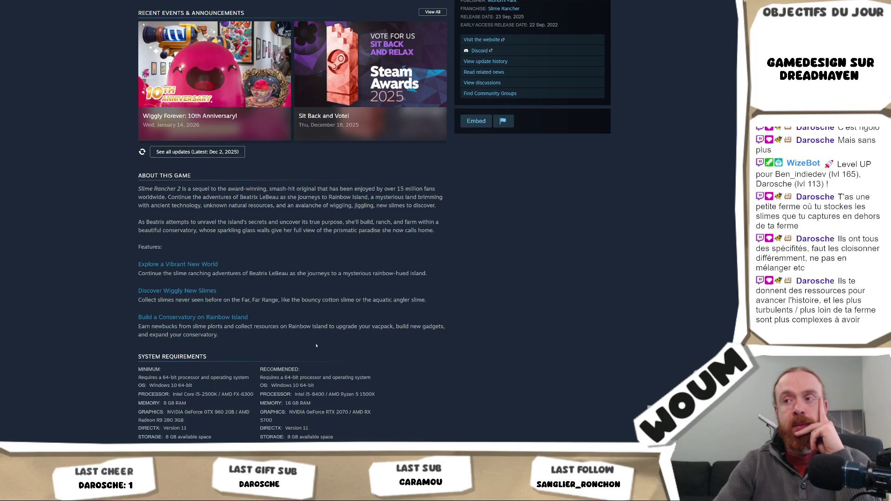
scroll(316, 345, down, 20)
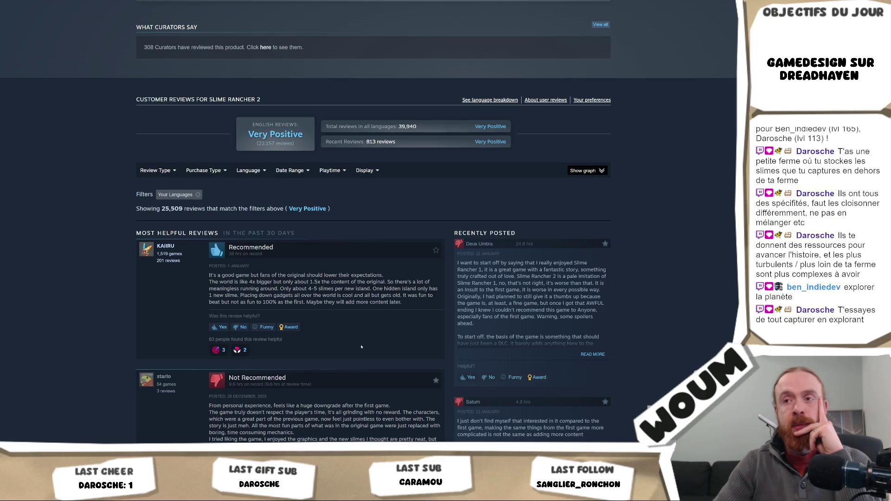
- Scroll through the reviews, then open the original Slime Rancher from the More from Monomi Park carousel
scroll(361, 347, down, 1)
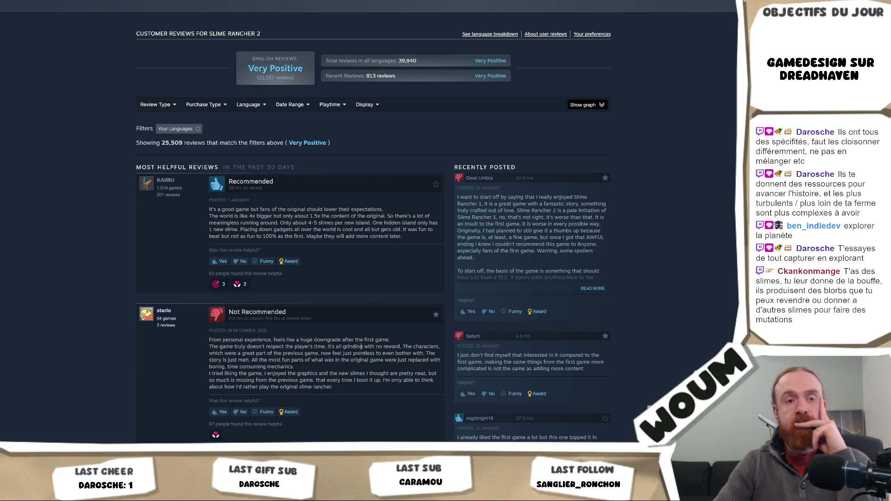
scroll(361, 346, down, 1)
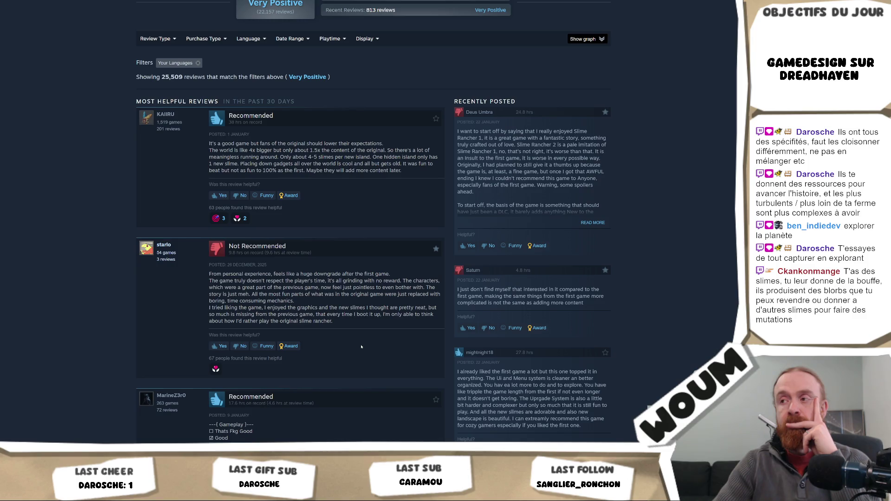
scroll(362, 346, down, 5)
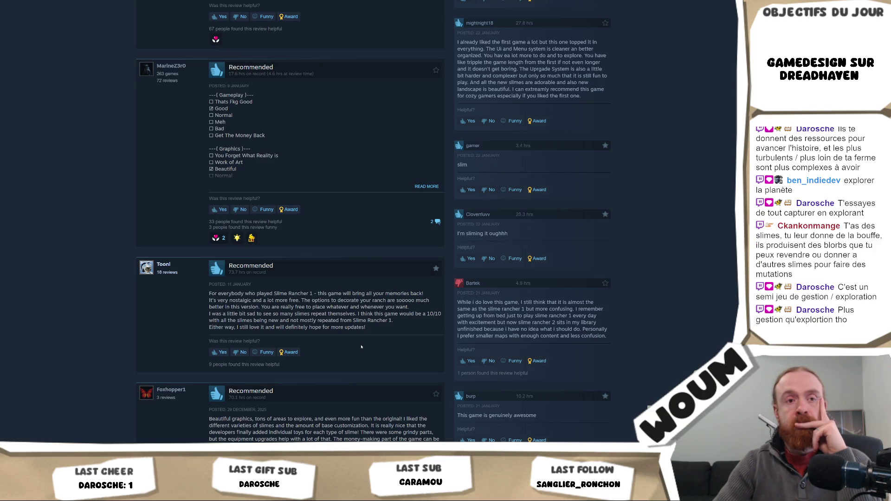
scroll(362, 347, up, 7)
scroll(361, 347, up, 10)
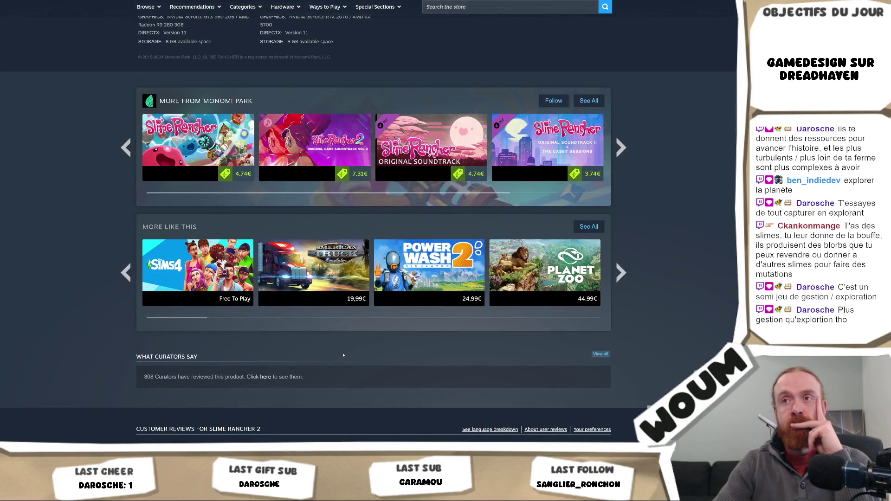
click(199, 139)
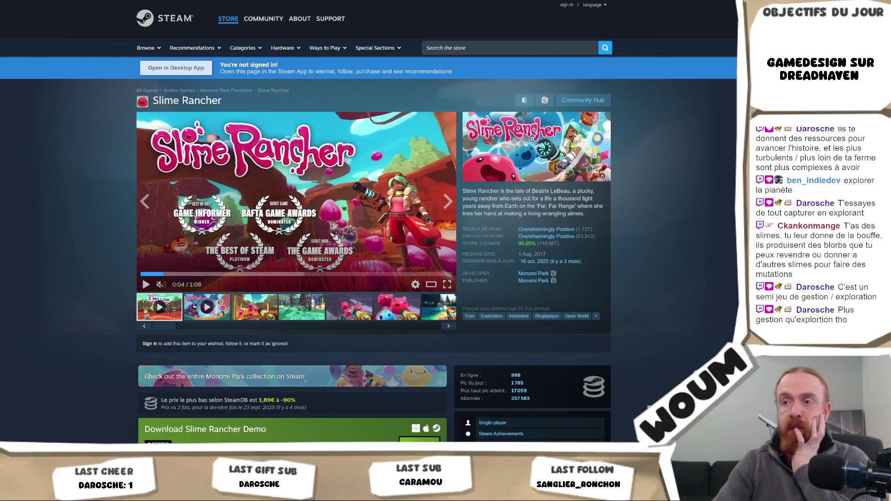
- Swap the Slime Rancher trailer for screenshots, ending on the big pink and blue slimes
click(301, 307)
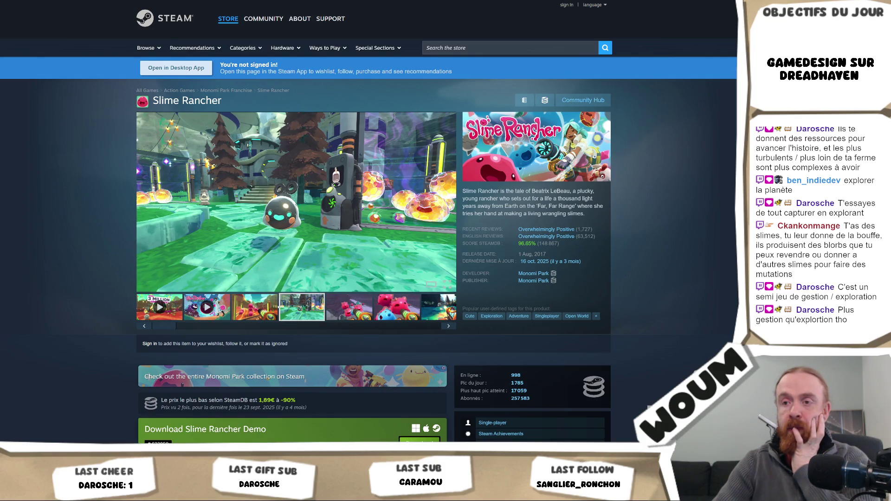
scroll(361, 227, down, 4)
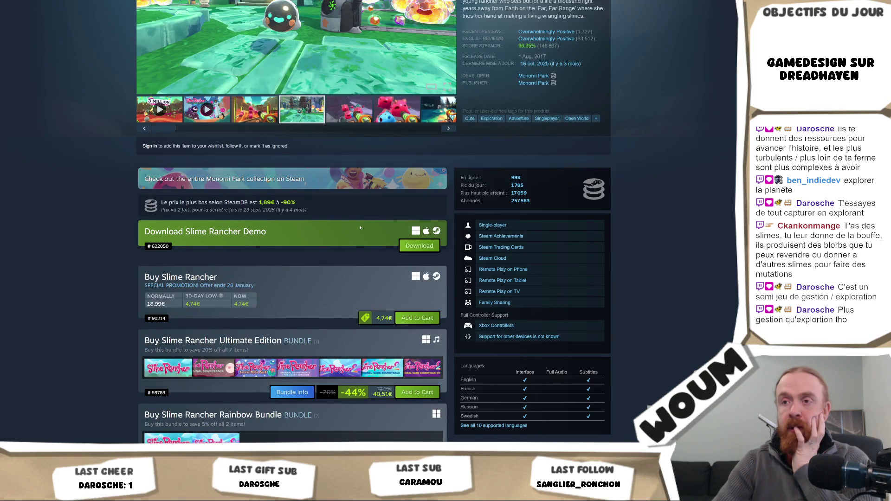
scroll(360, 227, up, 3)
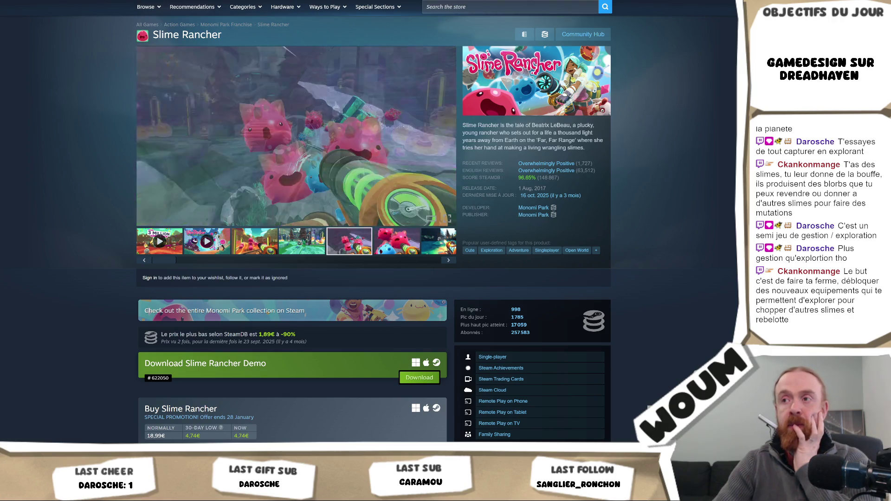
click(362, 242)
click(387, 249)
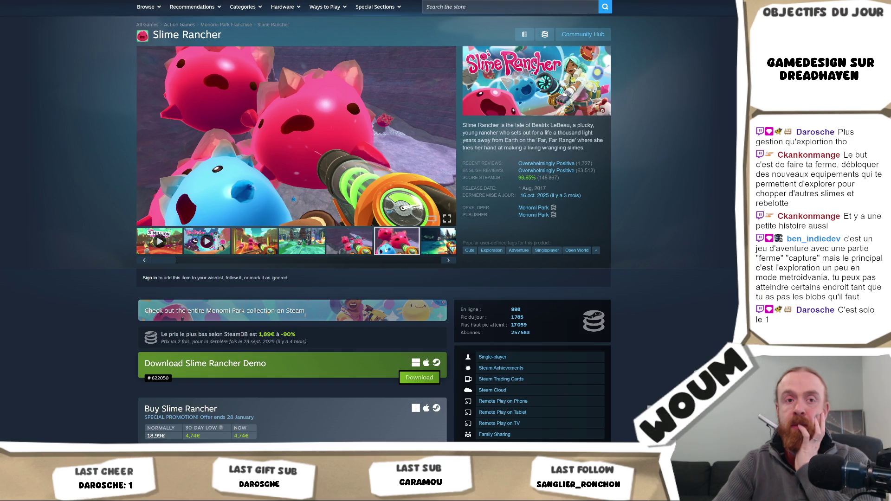
- Scroll down the Slime Rancher page past the 4,74€ price and Ultimate Edition bundle, then back up
scroll(334, 274, down, 4)
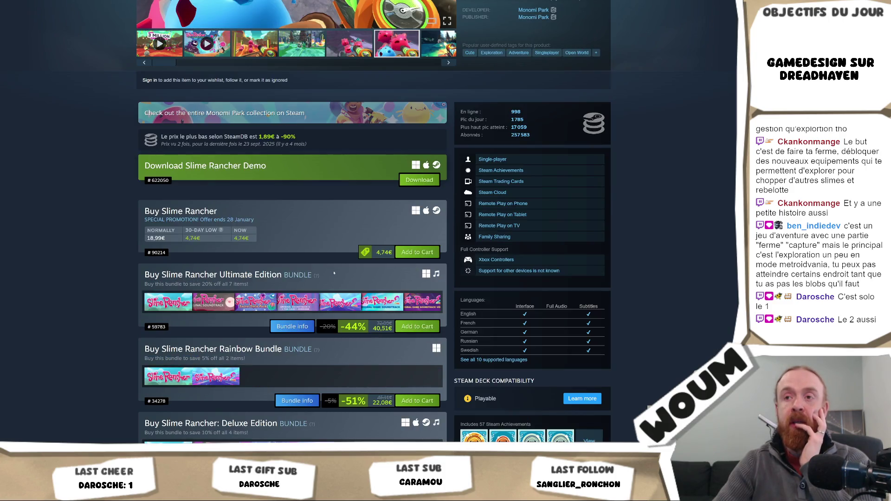
scroll(342, 263, up, 4)
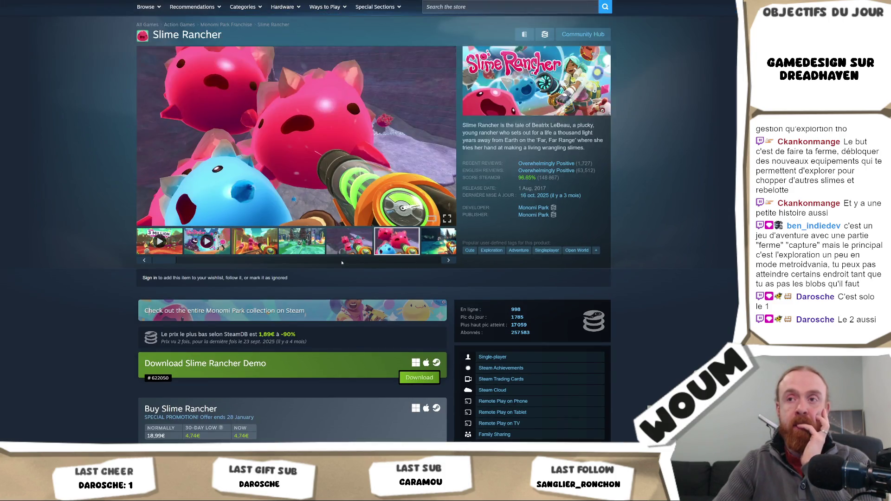
scroll(339, 274, down, 3)
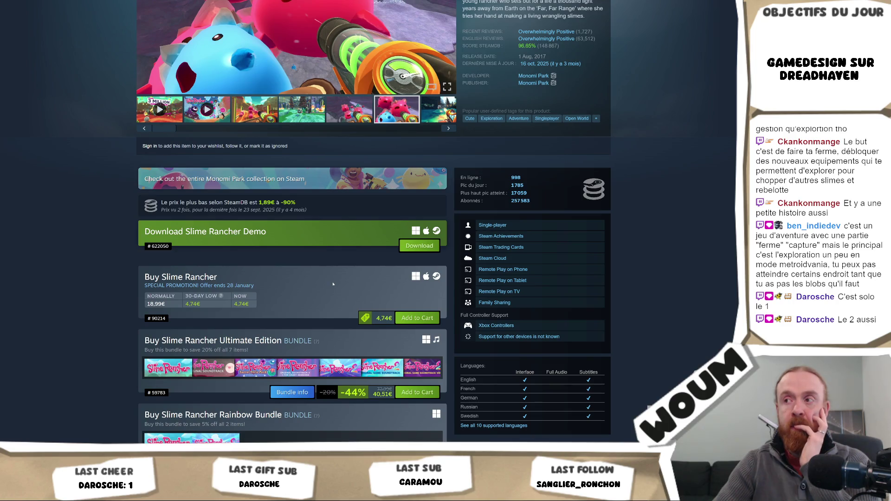
scroll(665, 266, down, 4)
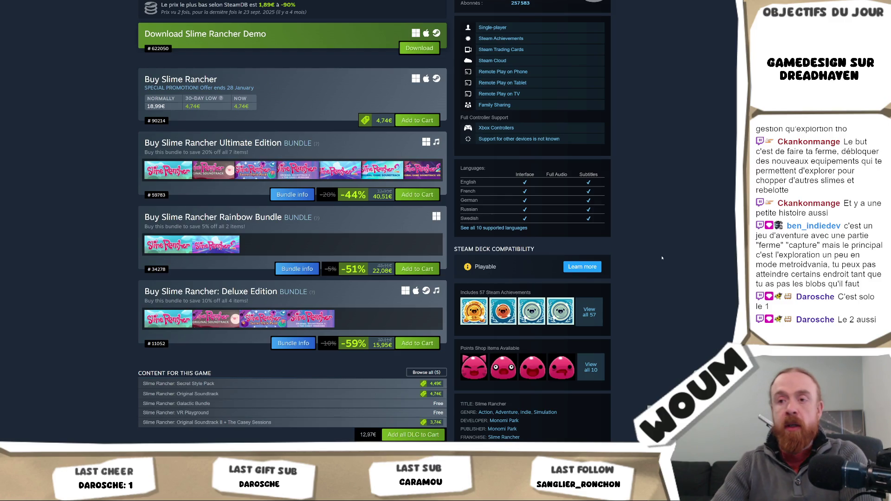
scroll(661, 252, down, 4)
scroll(661, 252, down, 7)
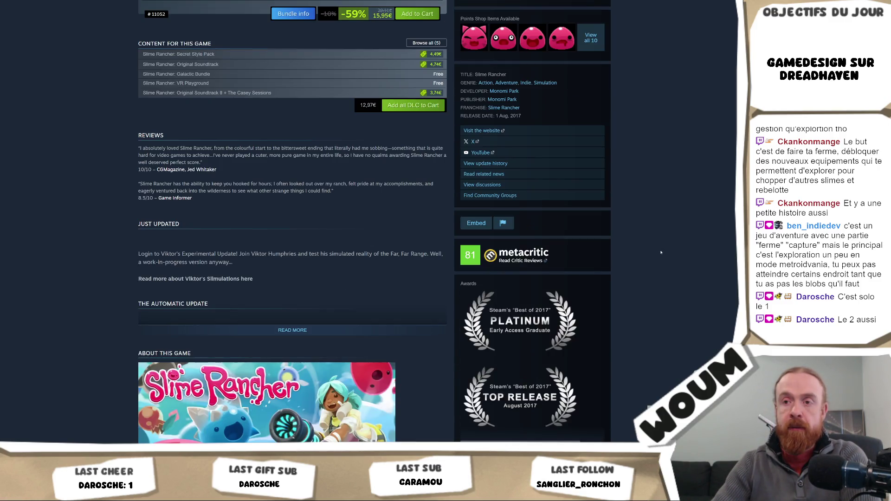
scroll(661, 252, down, 3)
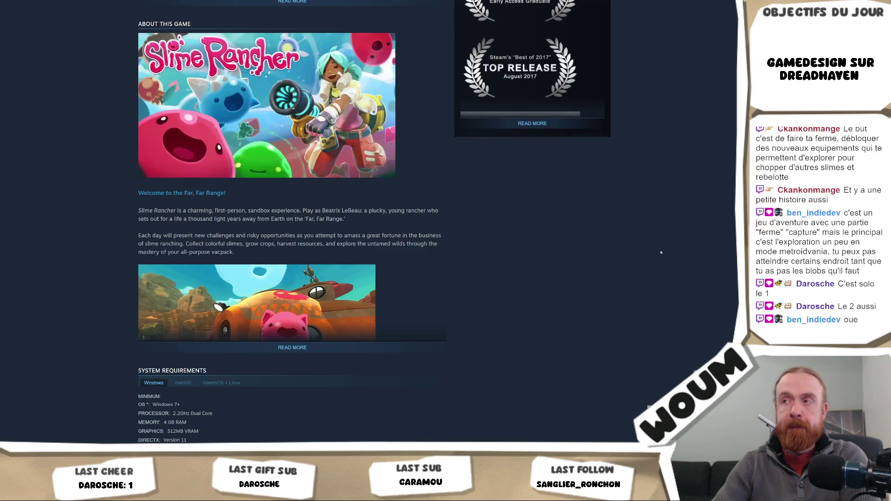
scroll(661, 252, up, 20)
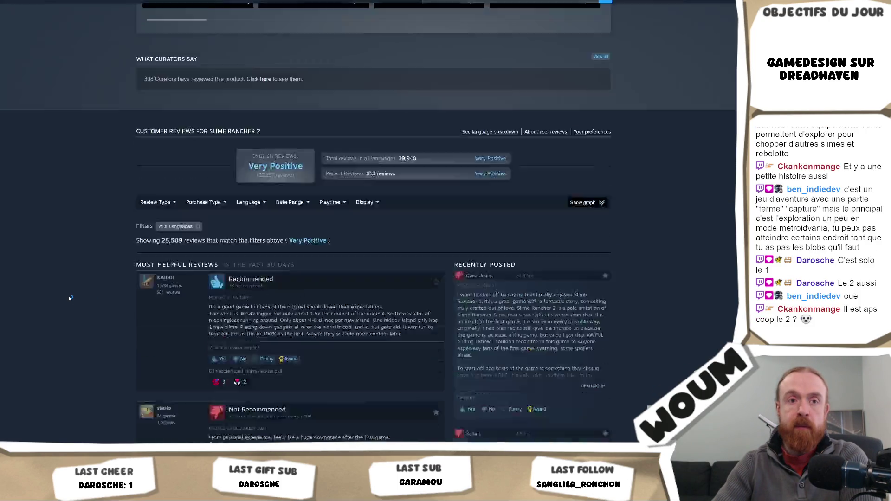
- Scroll to the top of the Slime Rancher 2 page and view the dome interior gameplay screenshot
scroll(70, 298, up, 15)
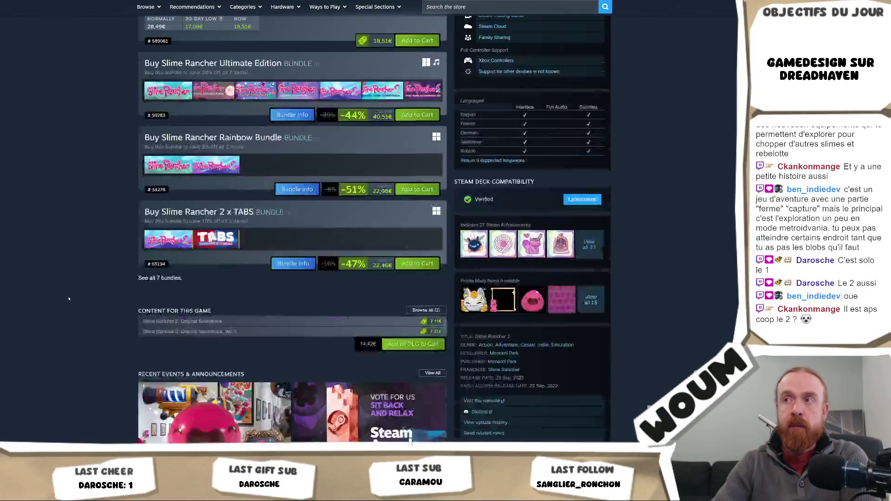
scroll(69, 299, up, 5)
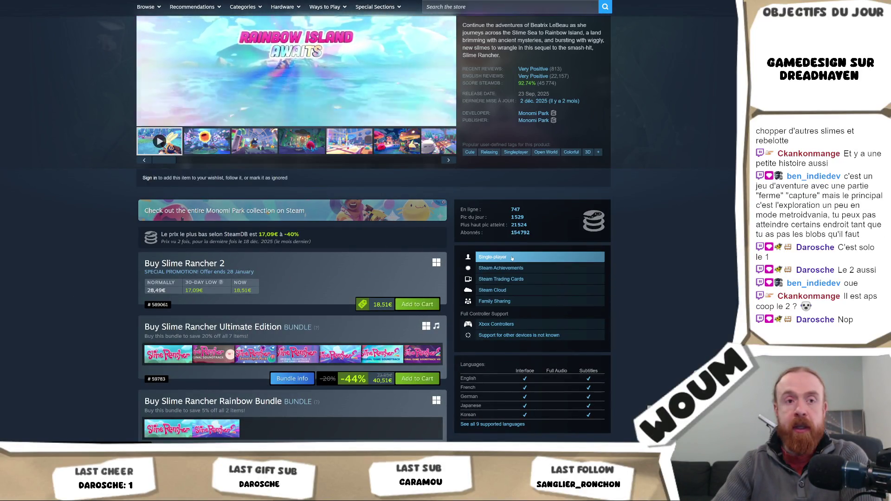
scroll(332, 252, up, 3)
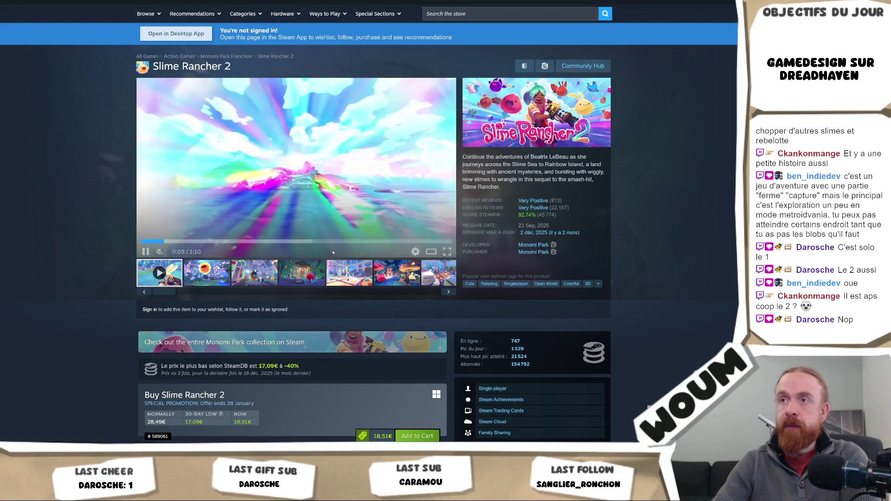
click(316, 273)
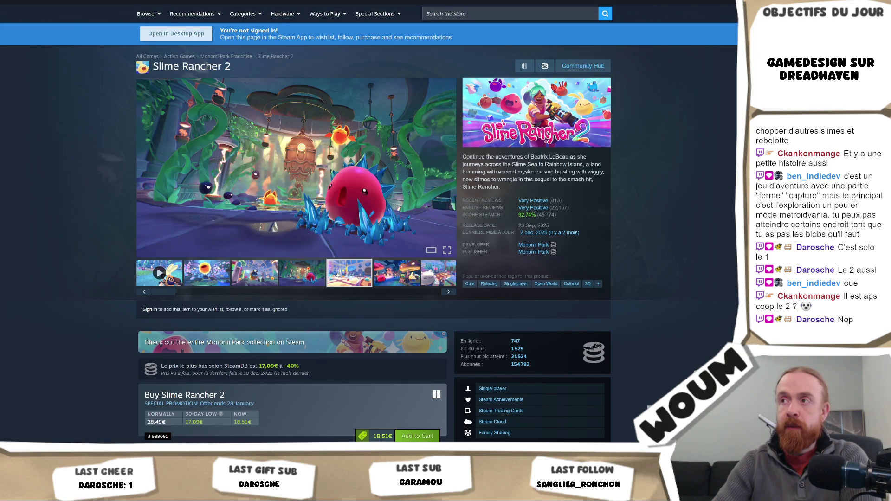
click(338, 274)
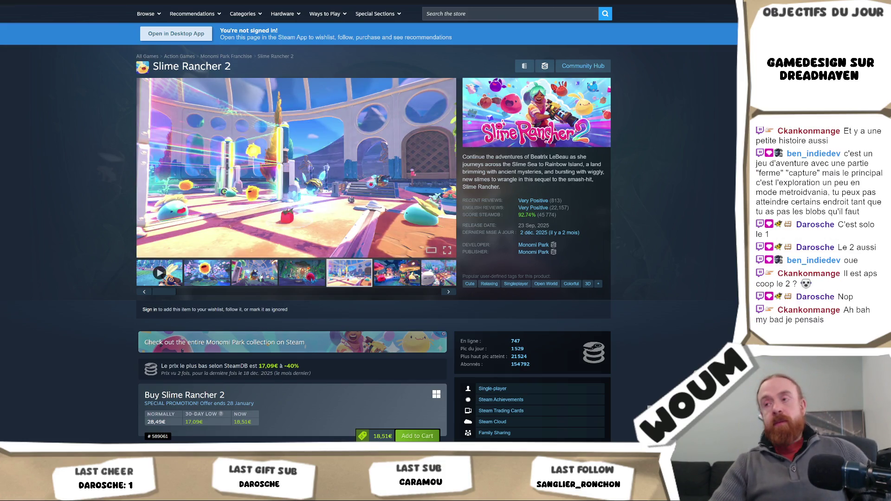
- Scroll down through the Slime Rancher 2 bundles and DLC offers
scroll(355, 228, down, 2)
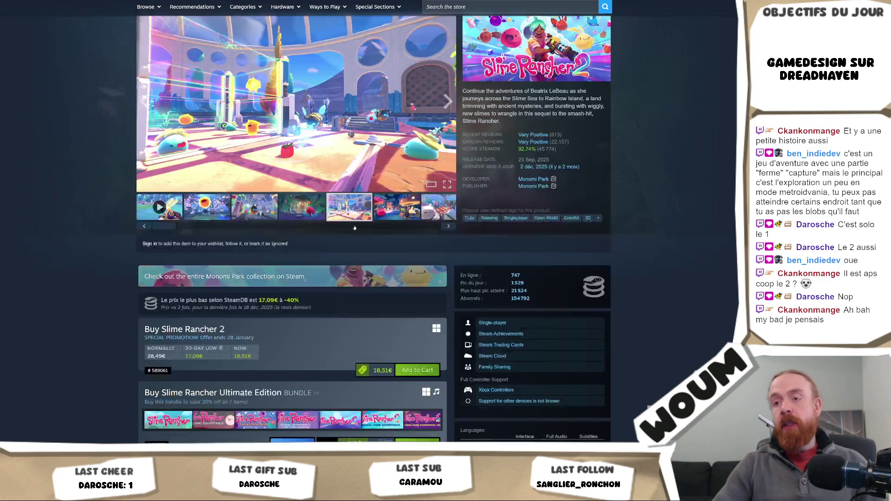
scroll(354, 227, down, 2)
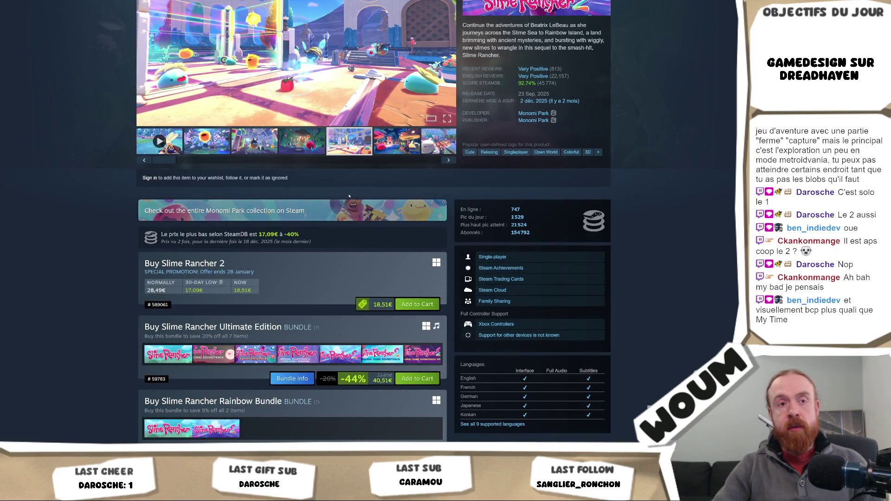
scroll(349, 197, up, 5)
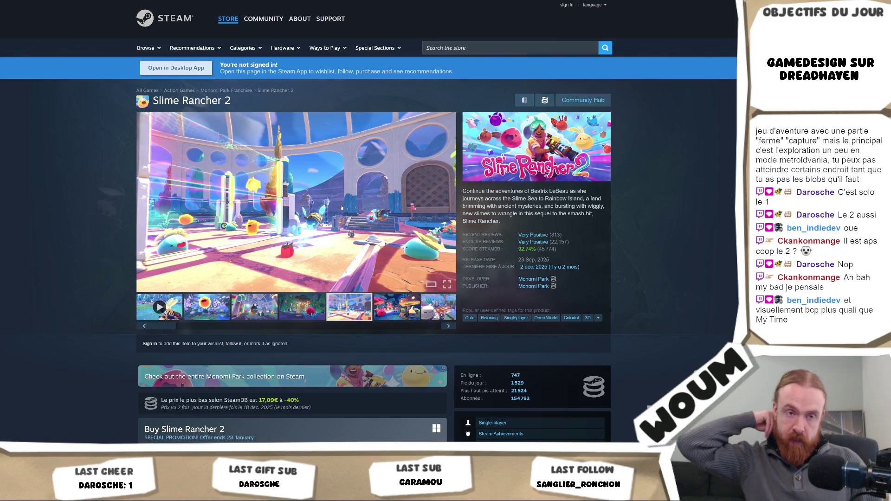
scroll(342, 208, down, 1)
scroll(339, 245, down, 2)
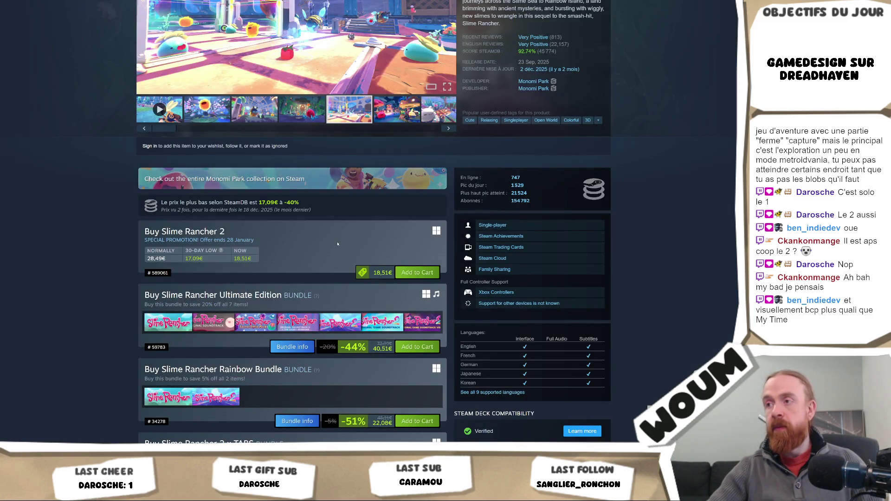
scroll(339, 244, down, 1)
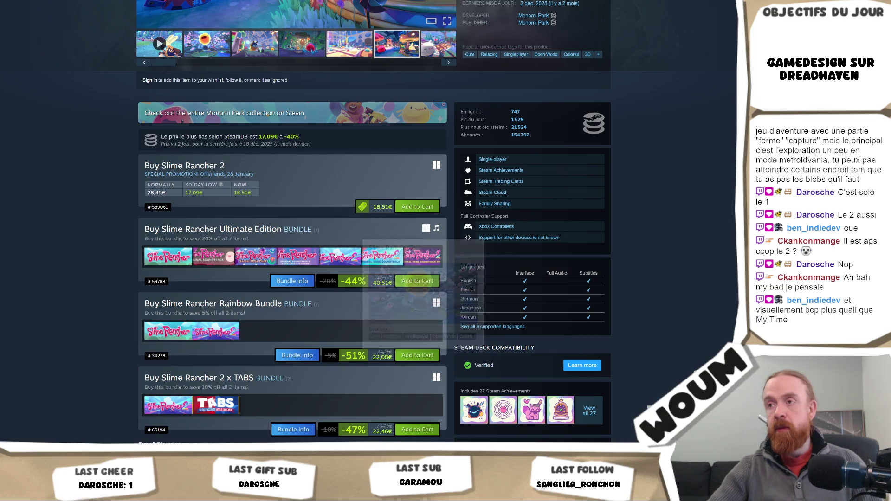
mouse_move(375, 256)
scroll(51, 319, down, 8)
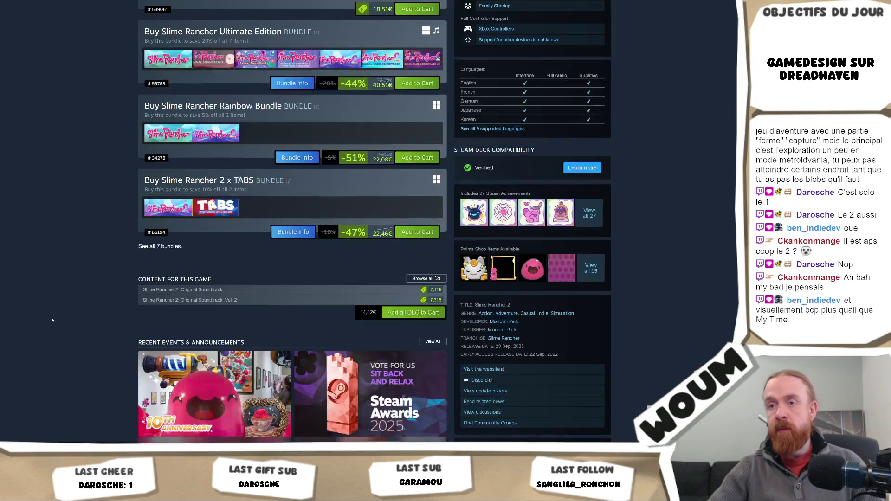
scroll(51, 319, down, 10)
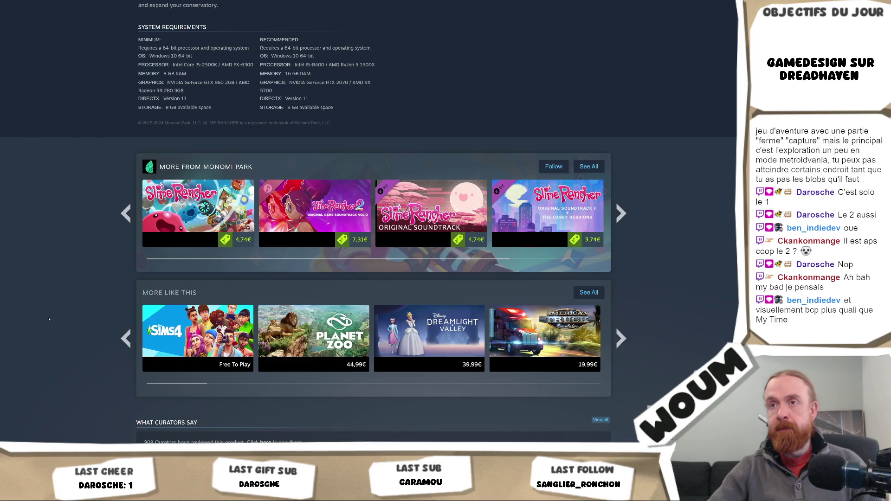
- Scroll over the DLC and system requirements sections once more
scroll(49, 319, up, 18)
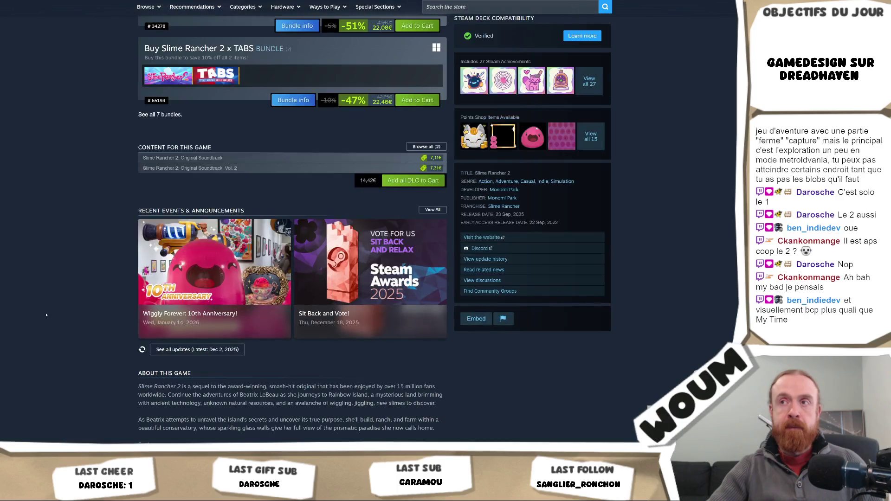
scroll(46, 315, up, 12)
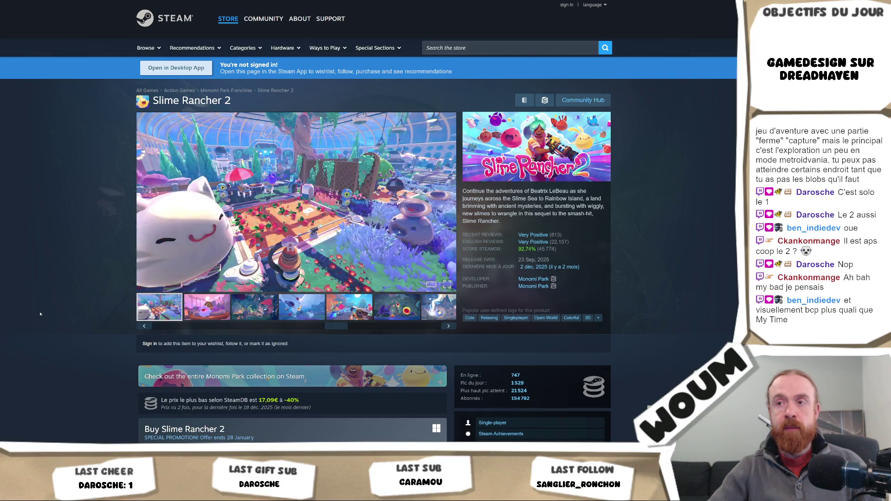
scroll(40, 314, down, 3)
scroll(41, 314, down, 3)
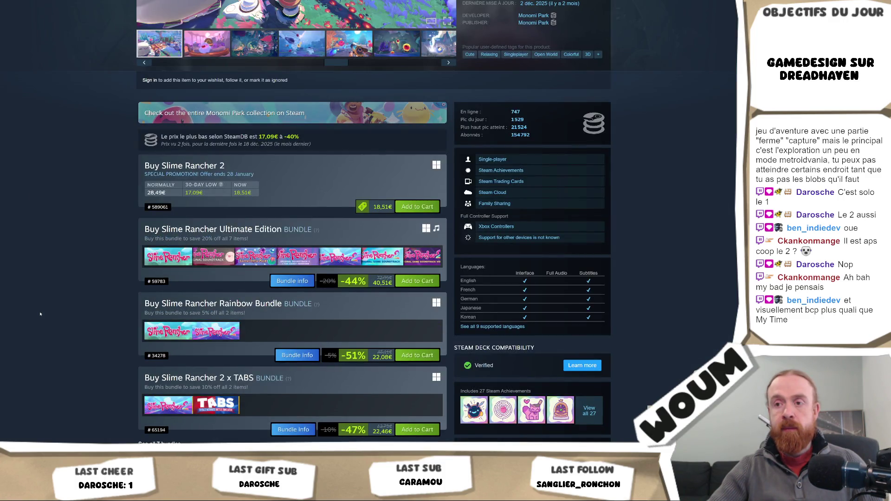
scroll(40, 315, down, 2)
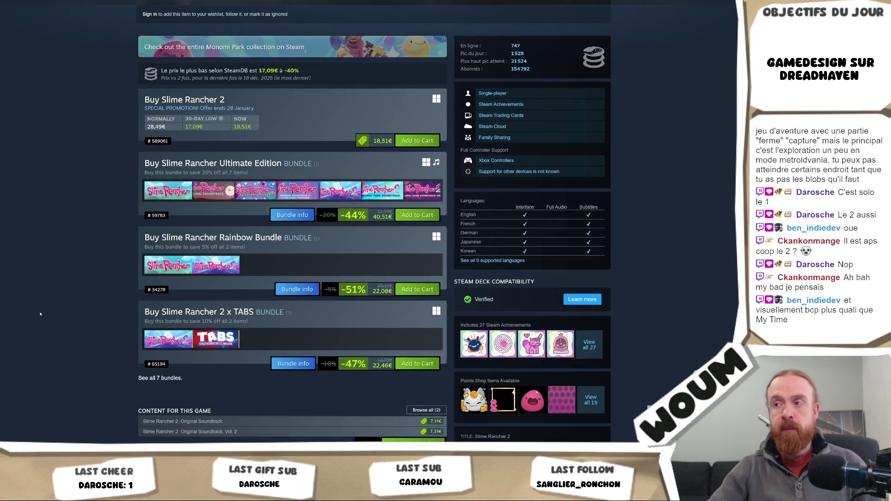
scroll(41, 314, down, 3)
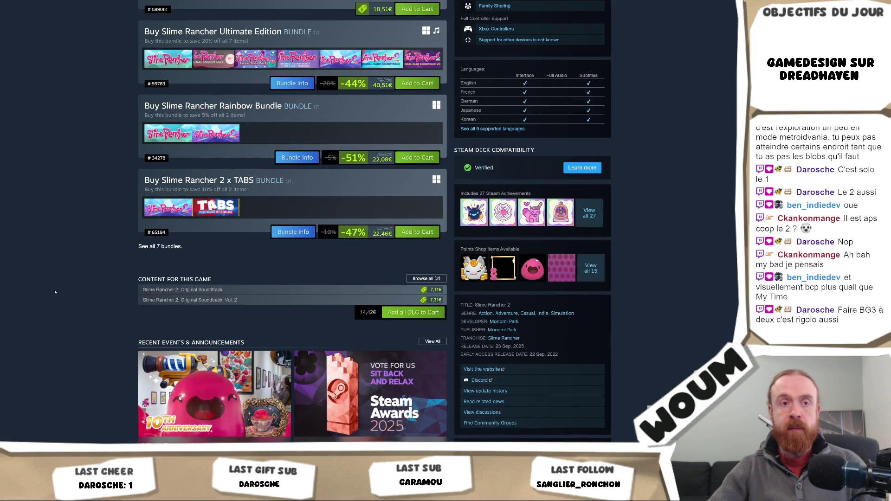
scroll(55, 291, up, 5)
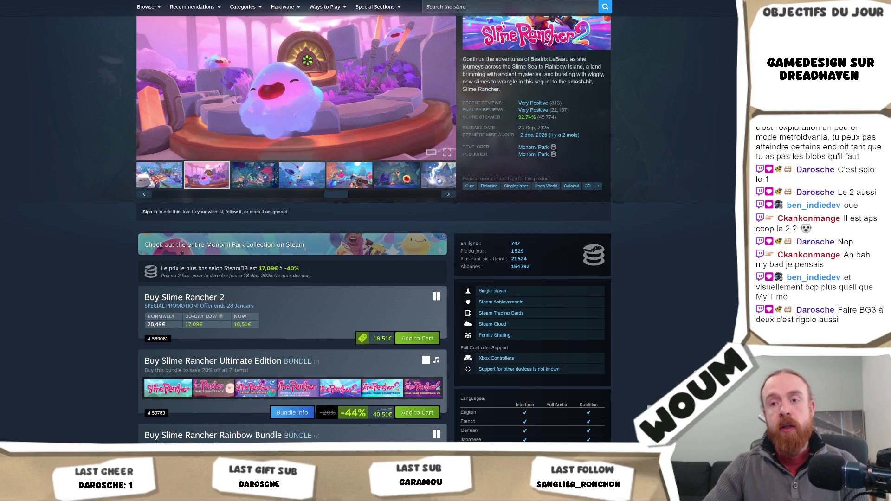
key(alt+Tab)
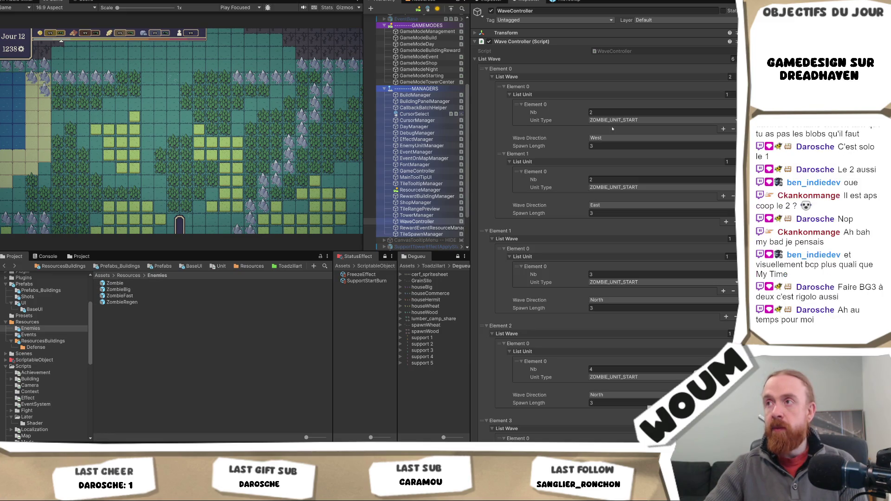
- Check the List Wave size in Unity, then highlight listWave's references on line 30 in Visual Studio
click(732, 60)
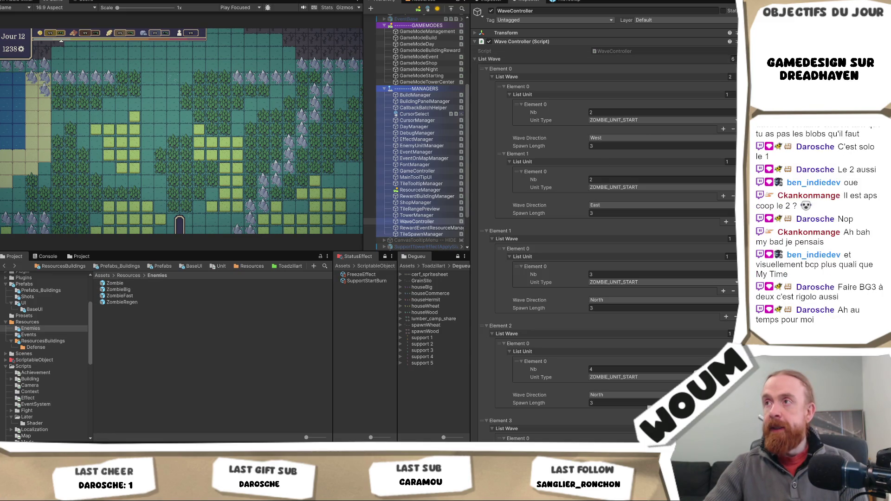
key(alt+Tab)
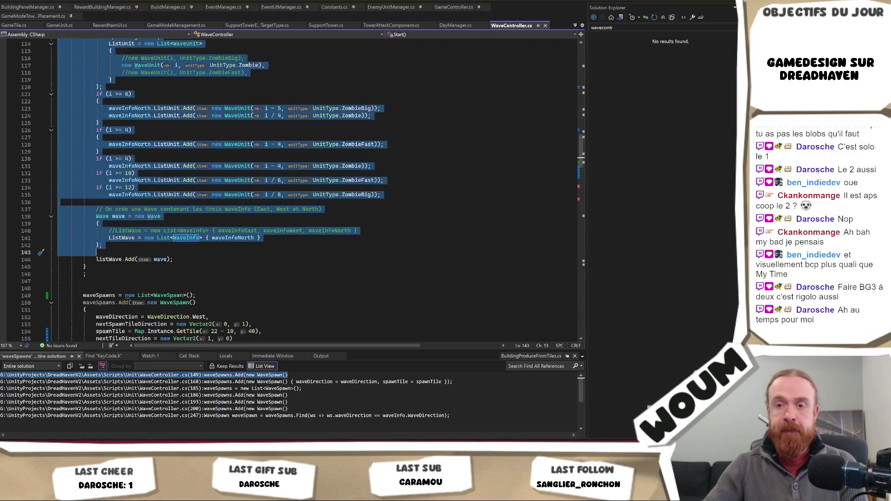
scroll(224, 195, up, 20)
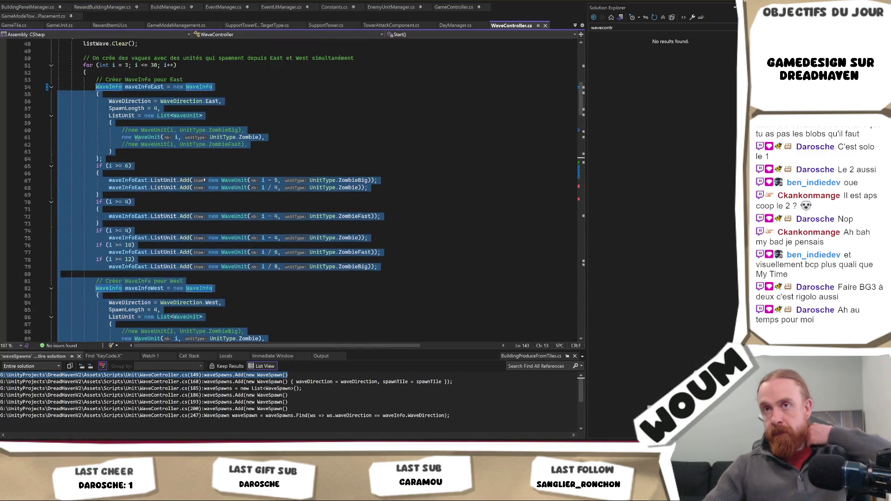
click(173, 113)
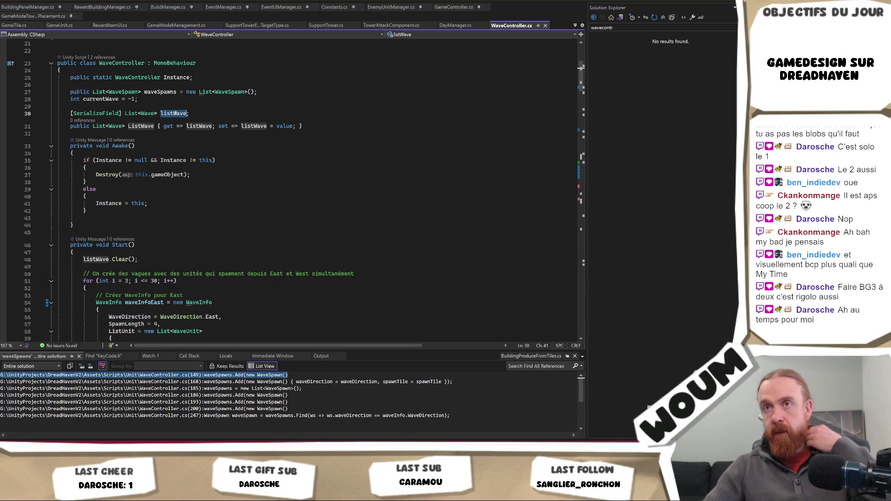